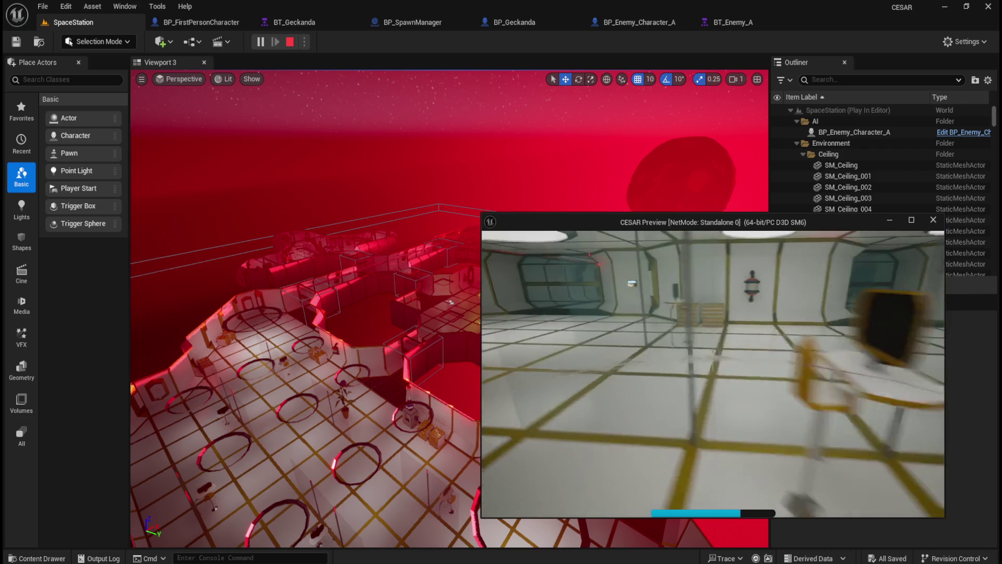
End the playtest, set BTT_FollowPlayer's Follow Speed in BT_Geckanda to 200, and save
key(w)
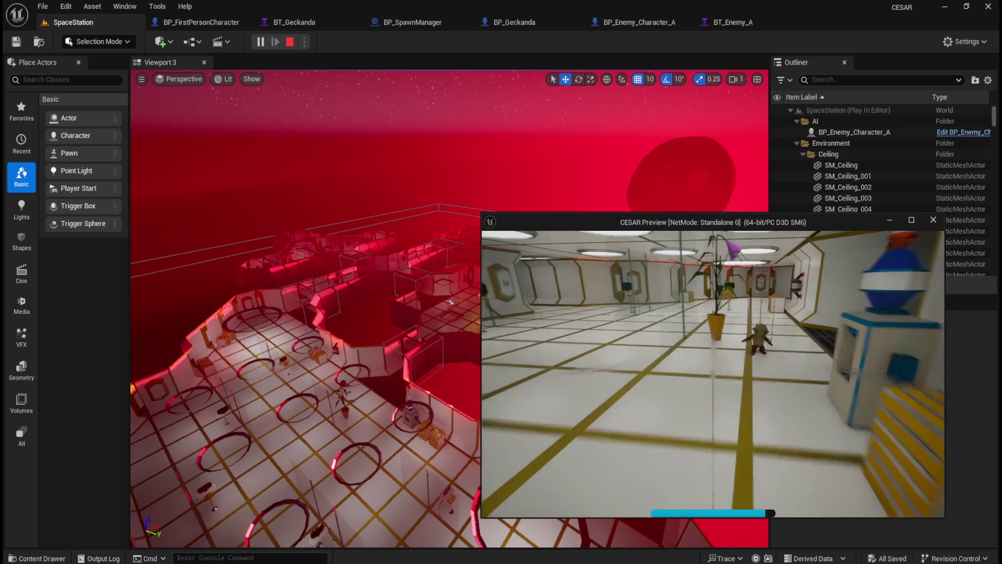
key(Escape)
click(329, 23)
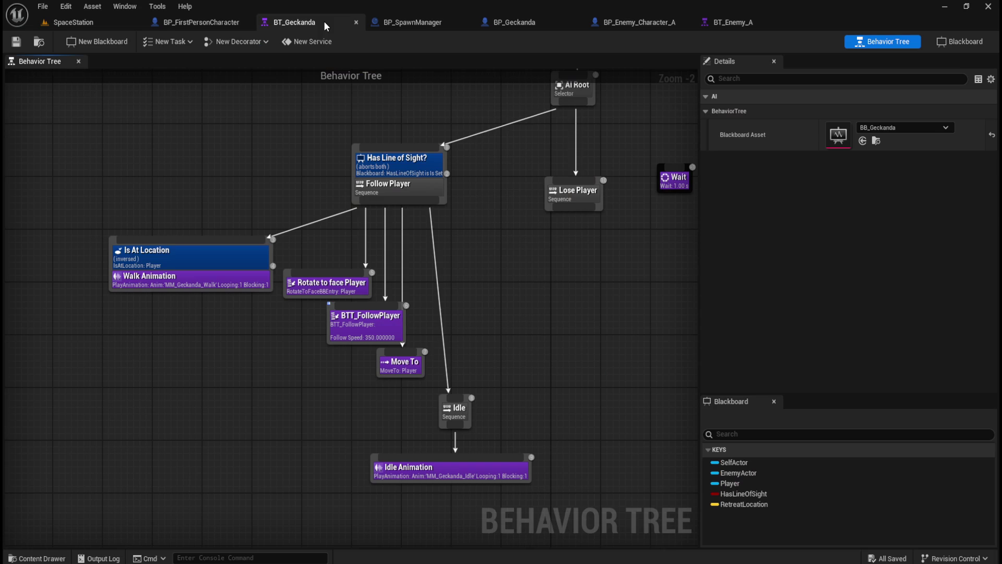
click(374, 313)
text(200)
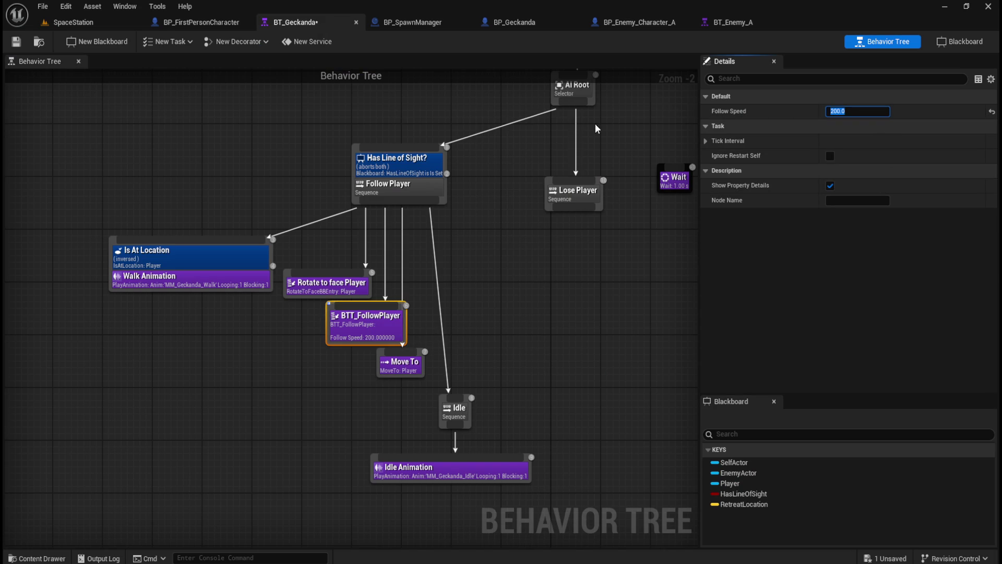
click(16, 41)
click(94, 23)
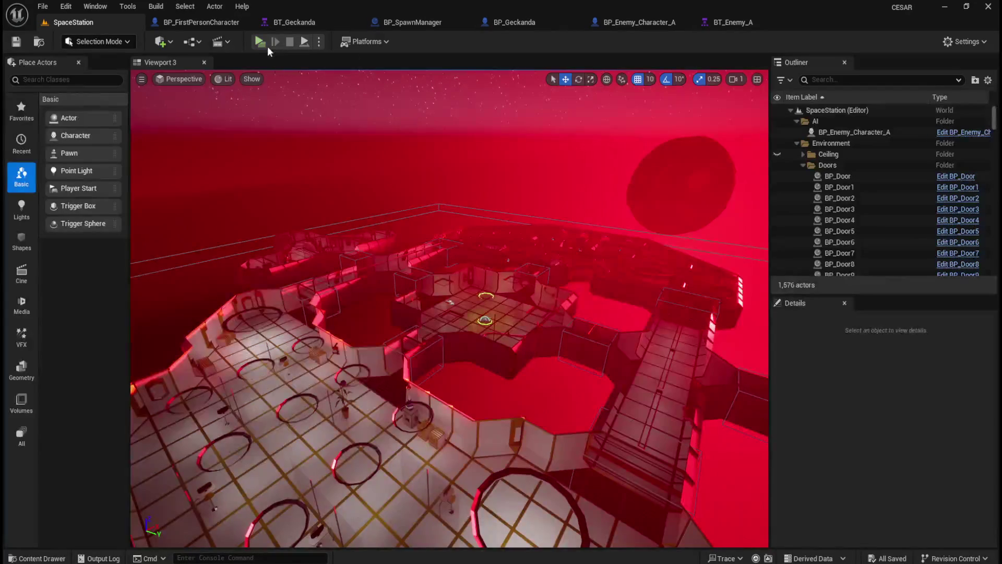
click(259, 42)
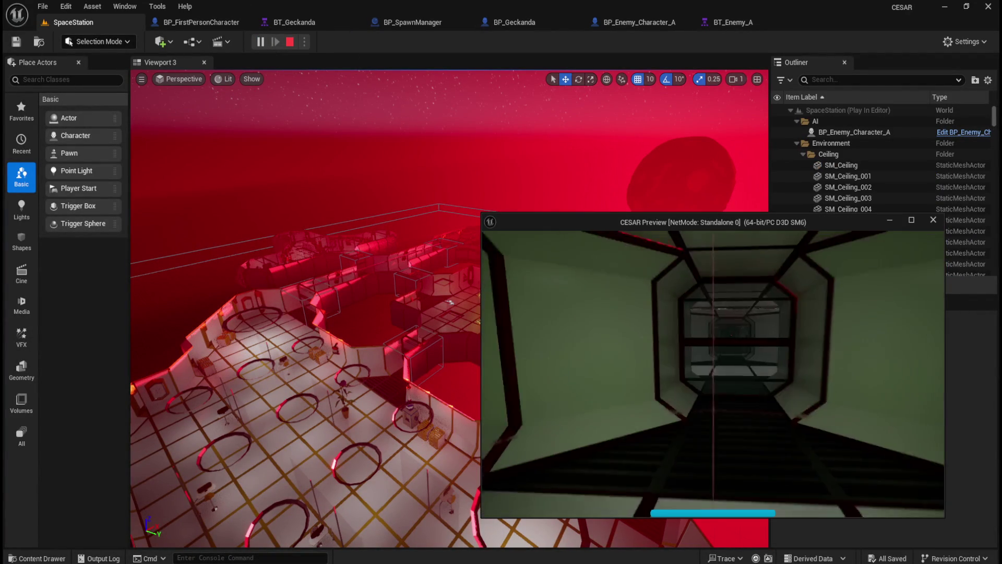
key(w)
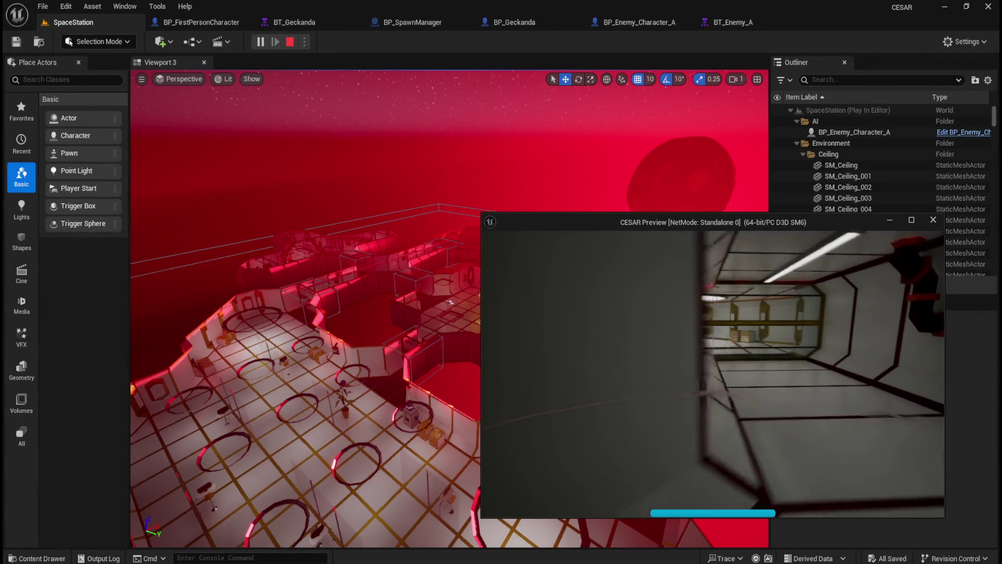
key(w)
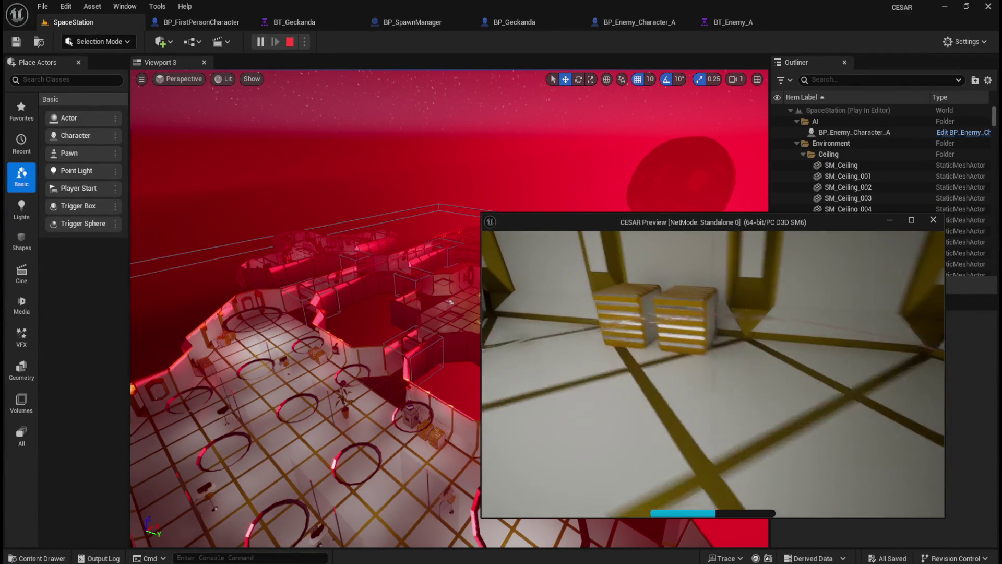
key(e)
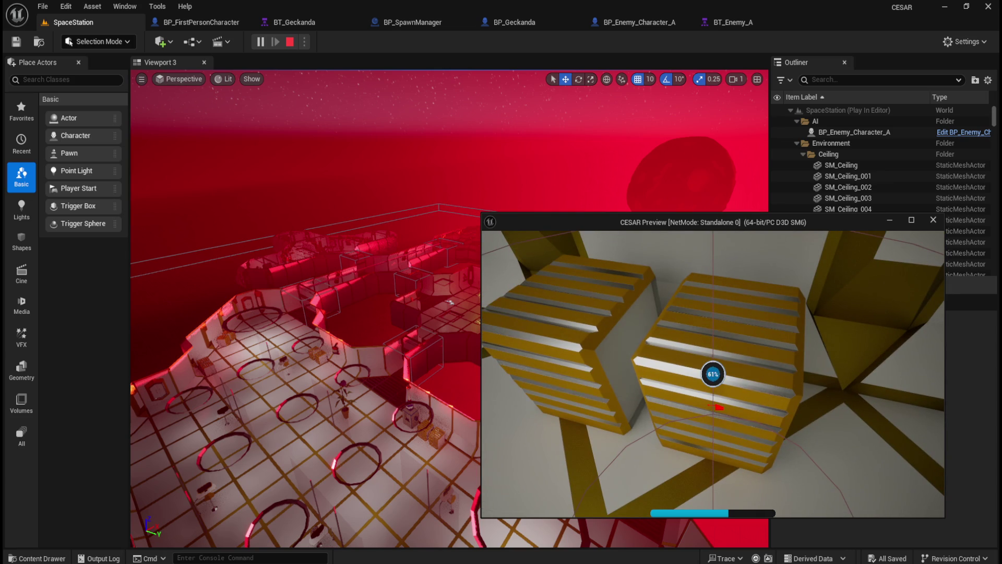
key(s)
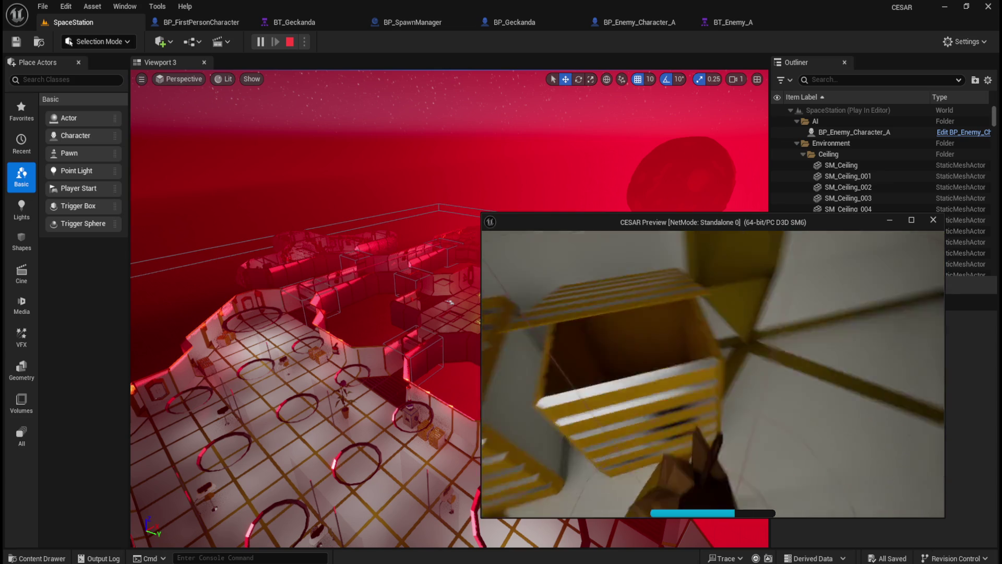
key(e)
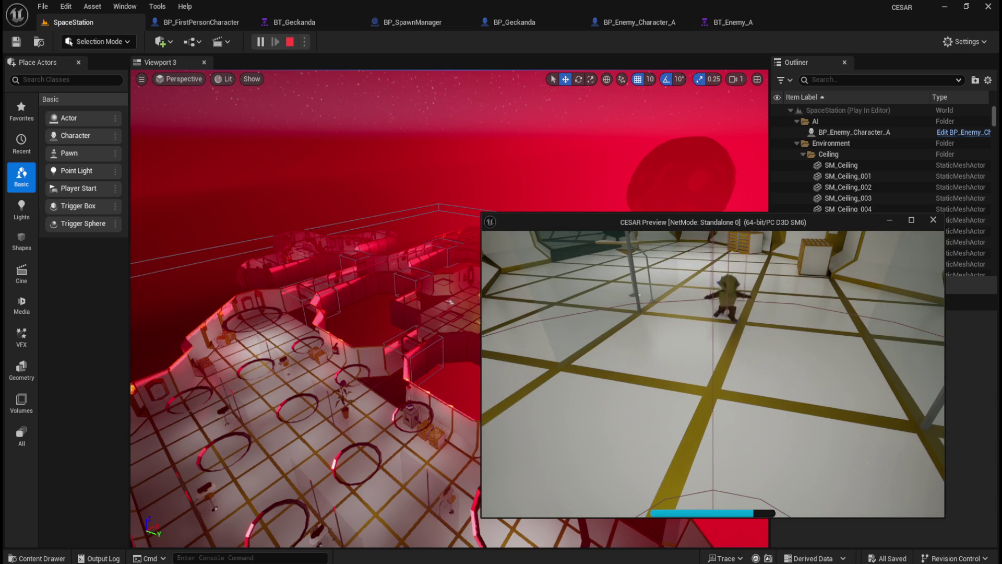
key(Escape)
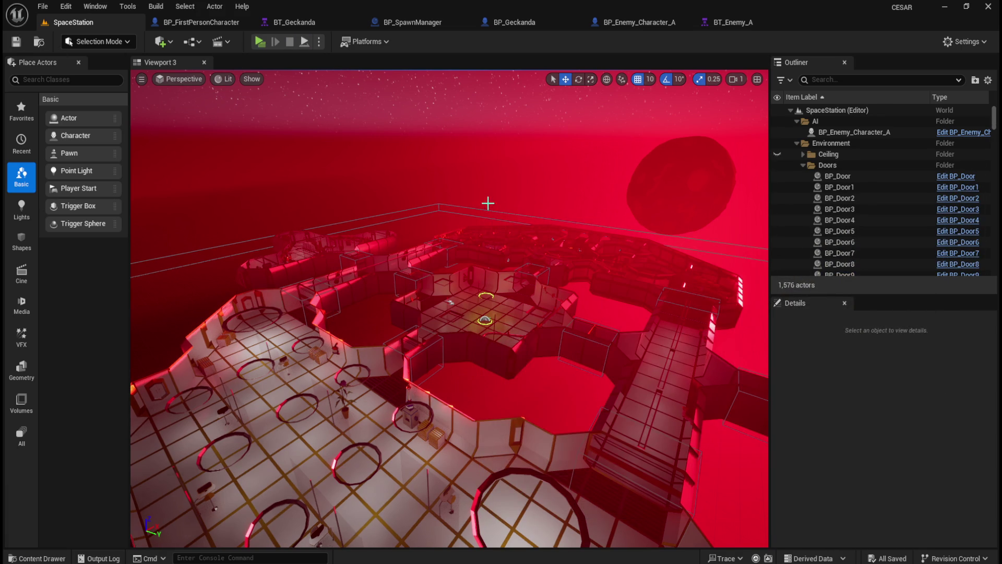
Open MM_Geckanda_Walk from the Content Drawer's Assets > NPCs > Geckanda folder
key(ctrl+space)
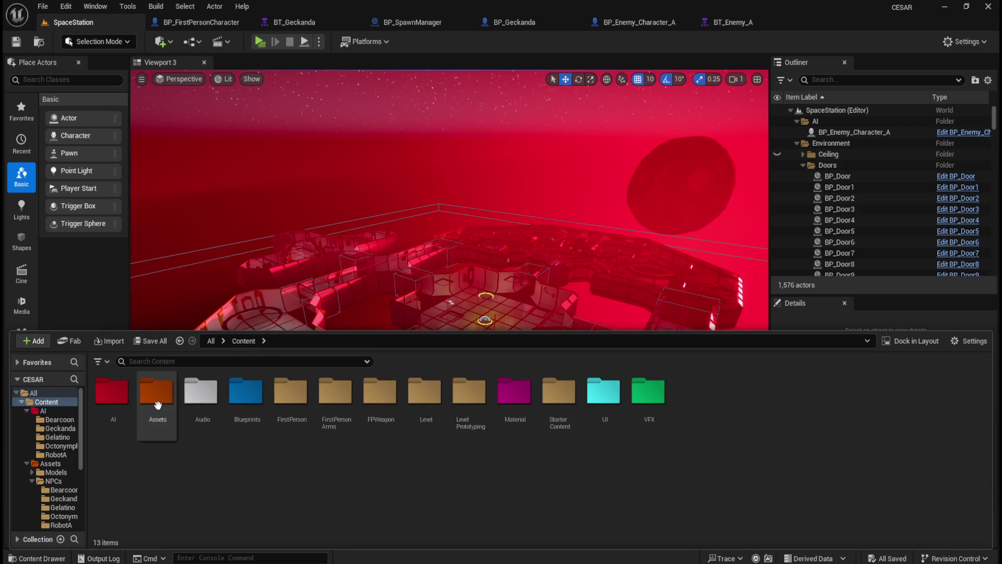
double_click(157, 405)
double_click(159, 399)
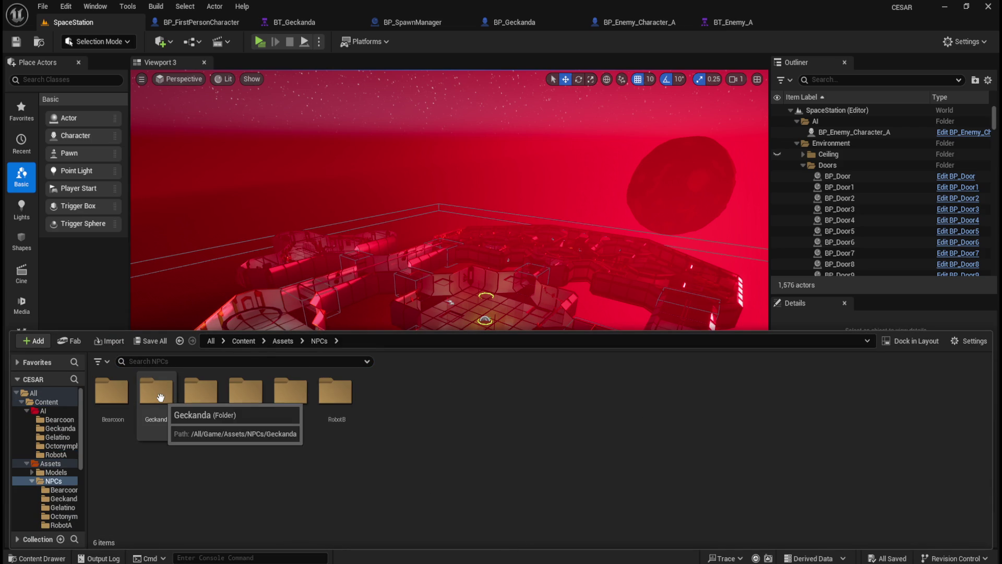
double_click(160, 397)
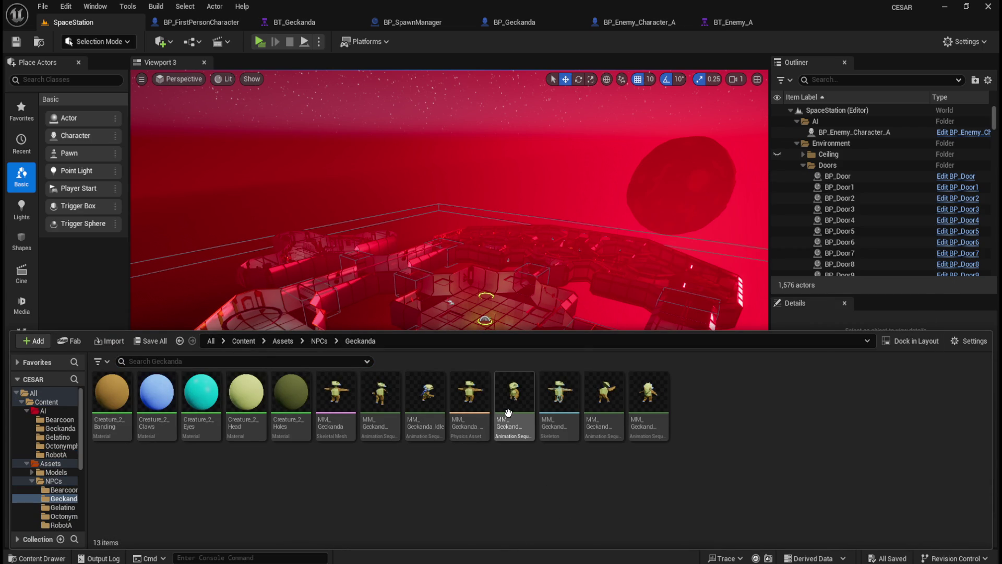
mouse_move(508, 413)
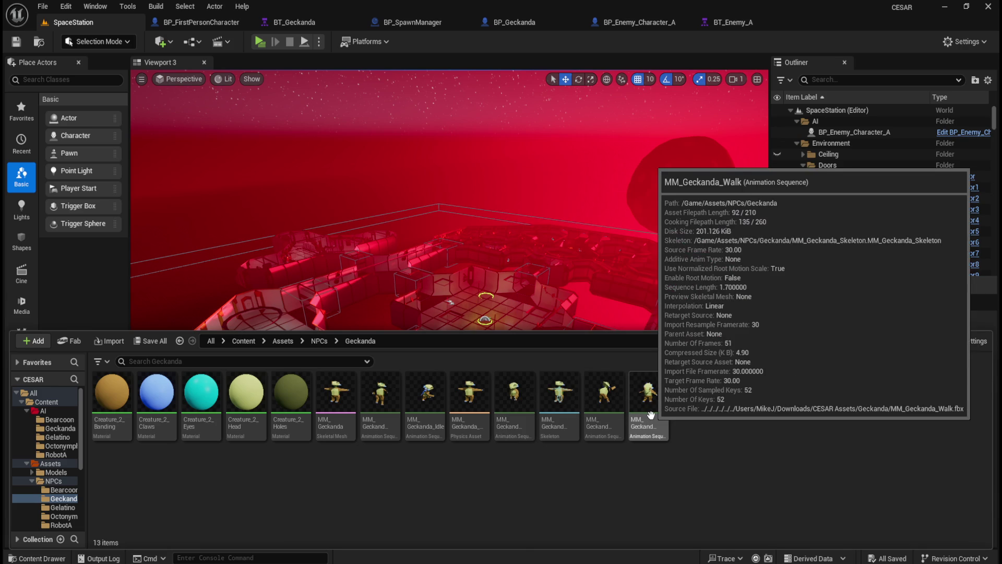
double_click(656, 407)
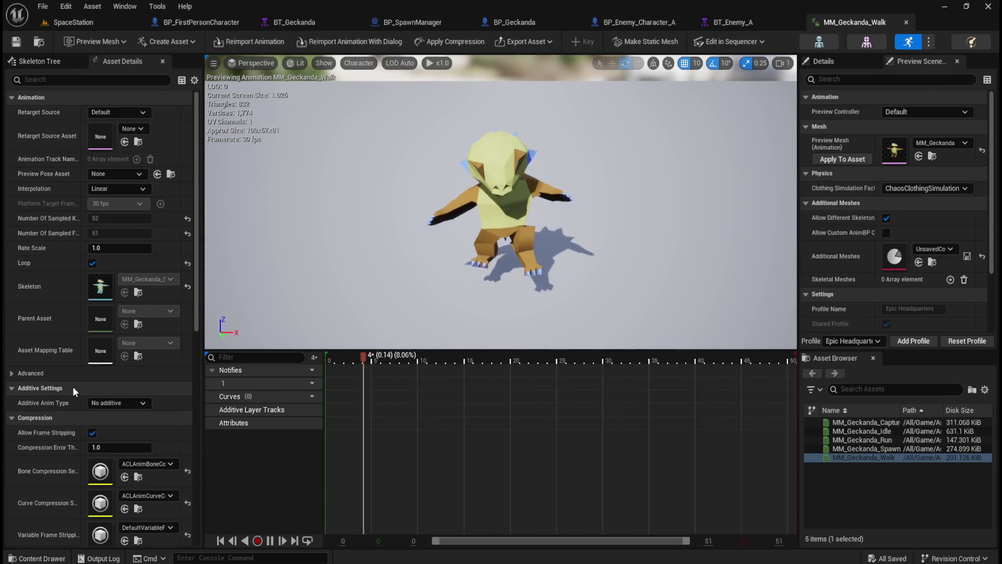
scroll(78, 380, down, 3)
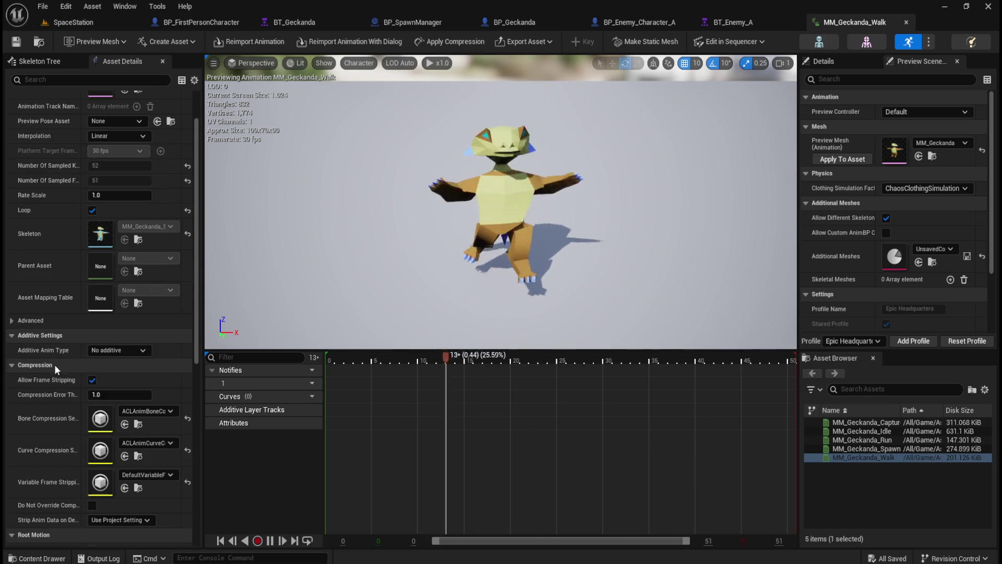
scroll(57, 347, down, 5)
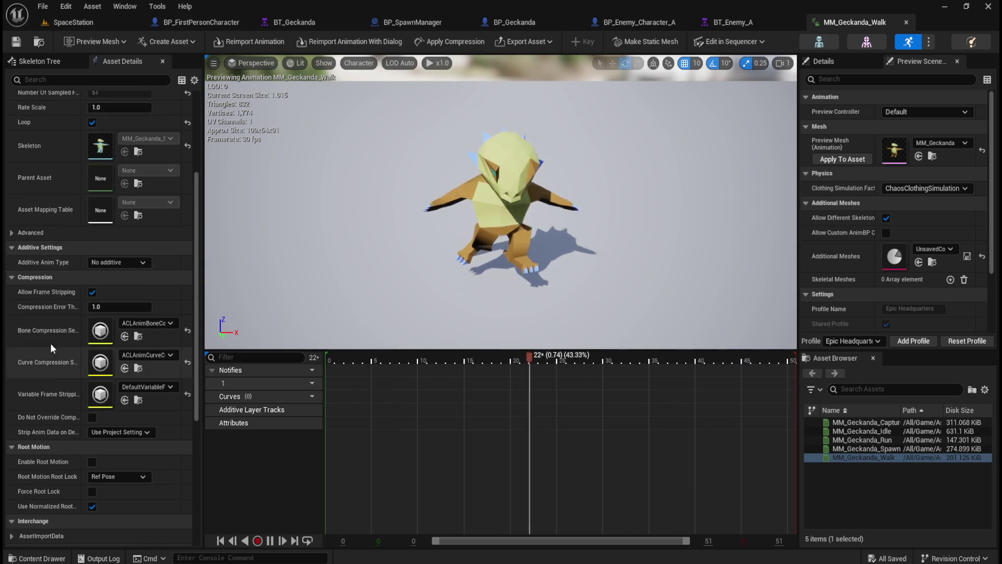
scroll(51, 342, down, 4)
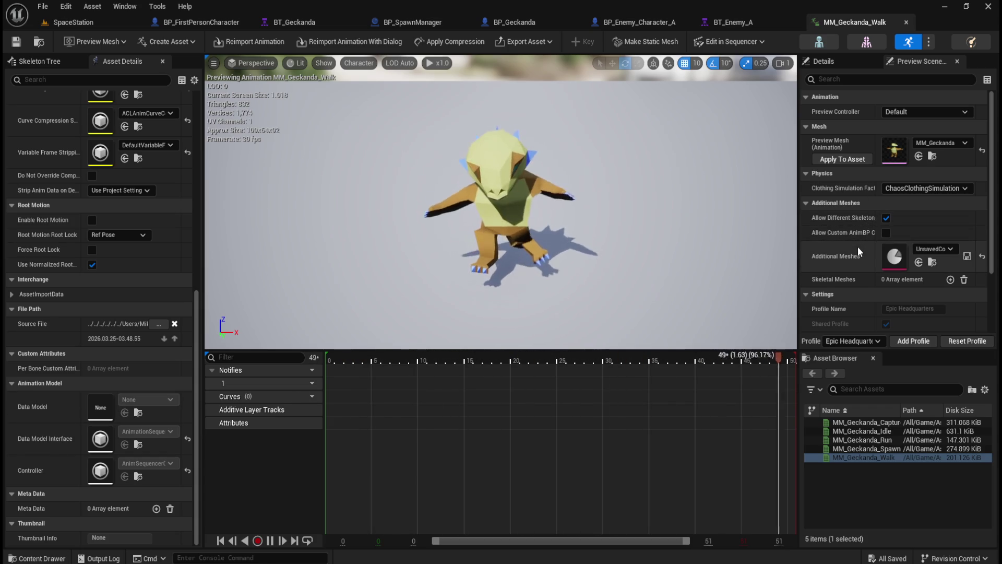
scroll(863, 244, down, 3)
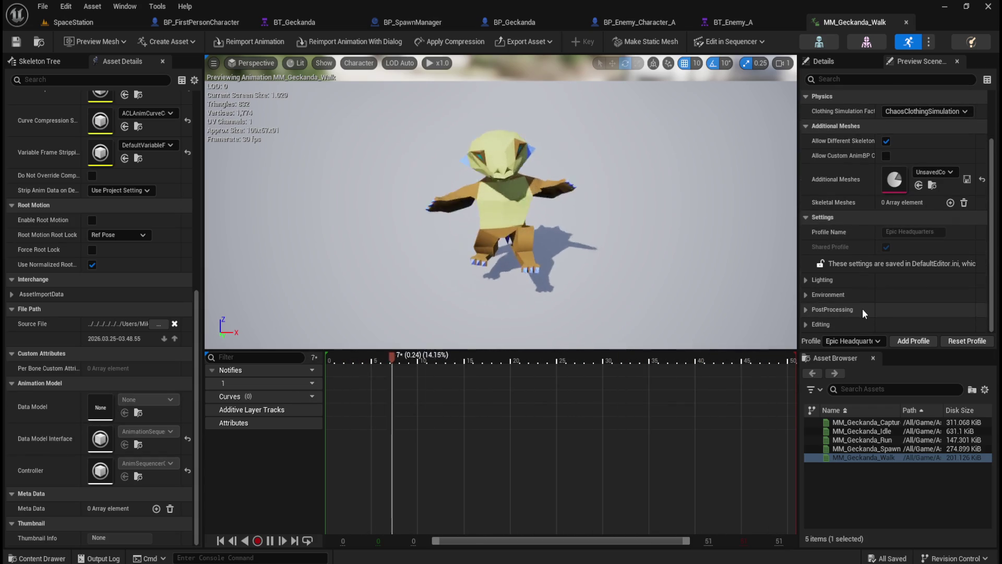
scroll(862, 297, up, 3)
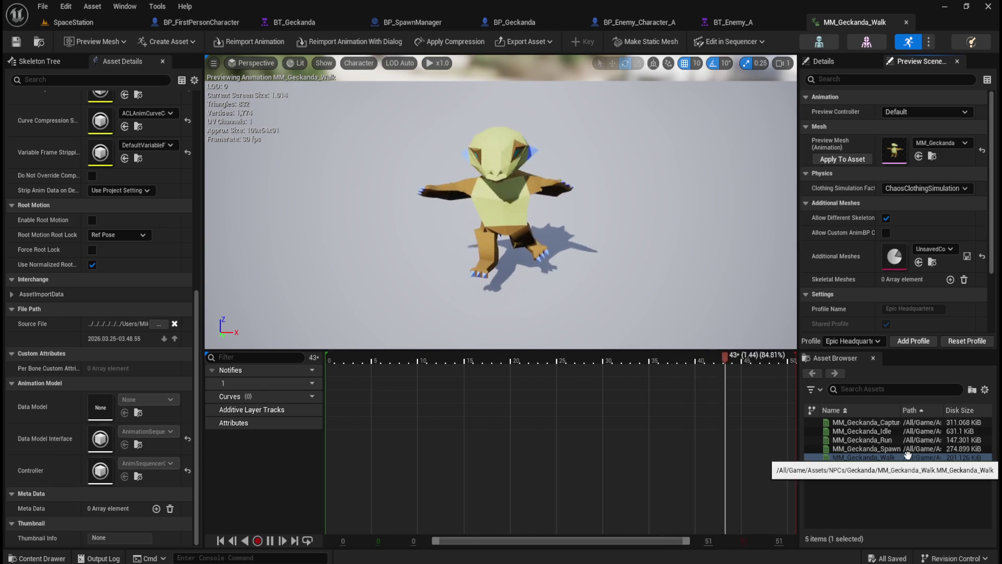
scroll(938, 293, down, 3)
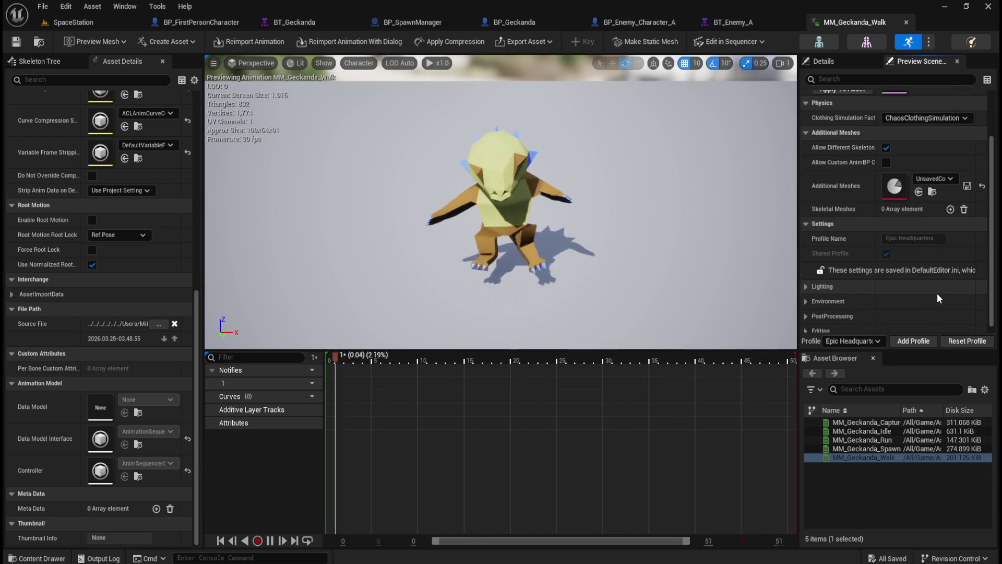
scroll(919, 290, up, 1)
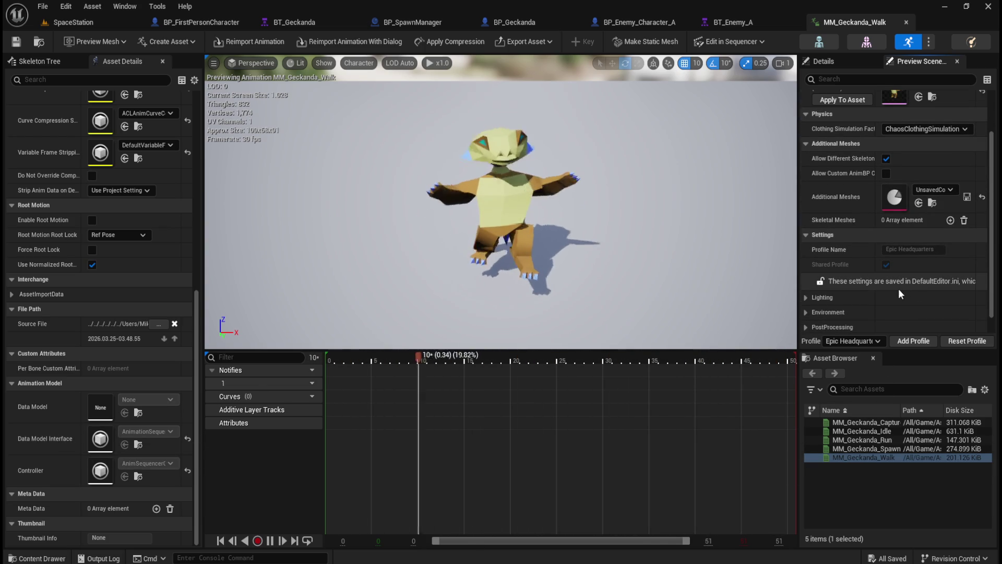
scroll(888, 282, up, 3)
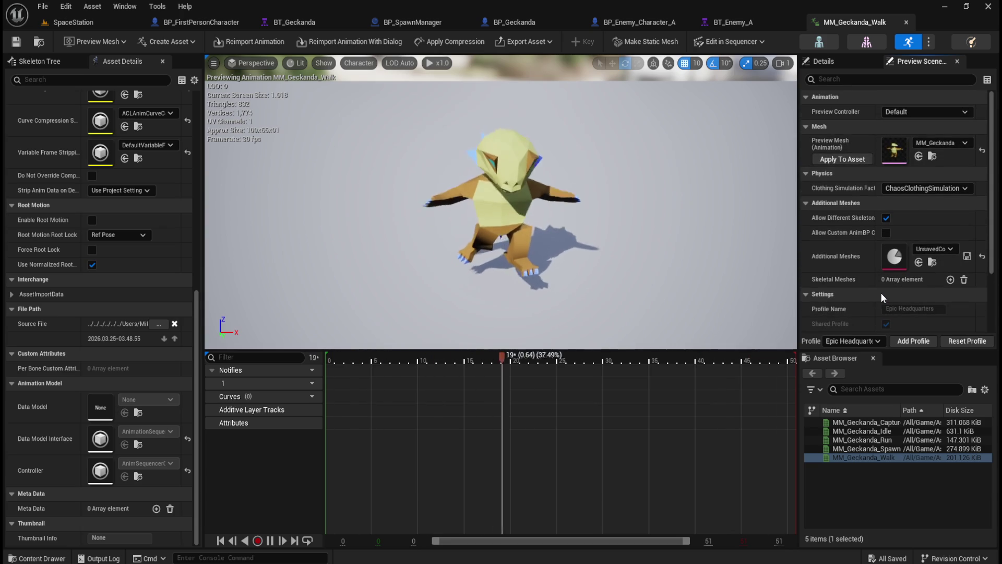
scroll(96, 303, up, 3)
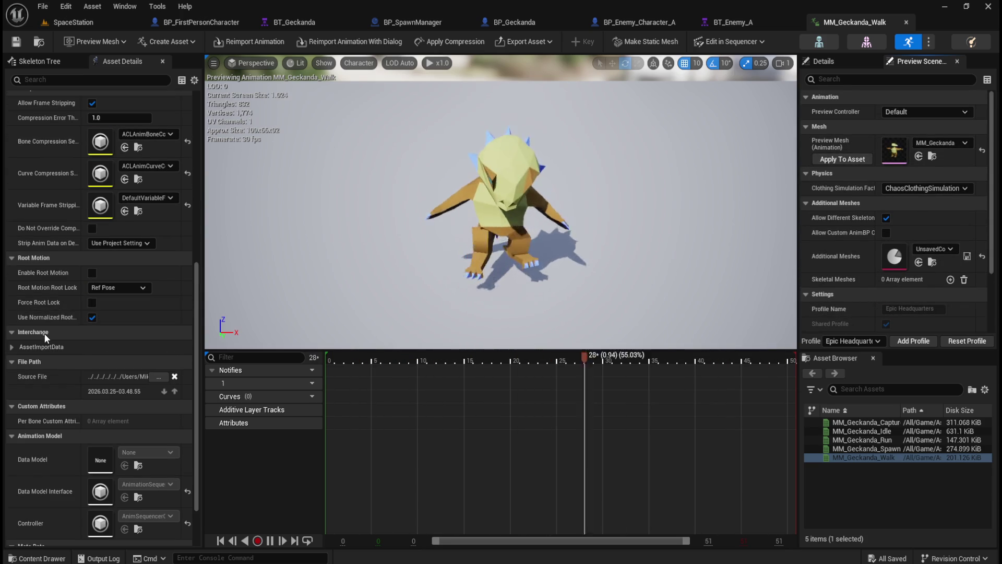
scroll(39, 302, up, 1)
scroll(51, 293, up, 6)
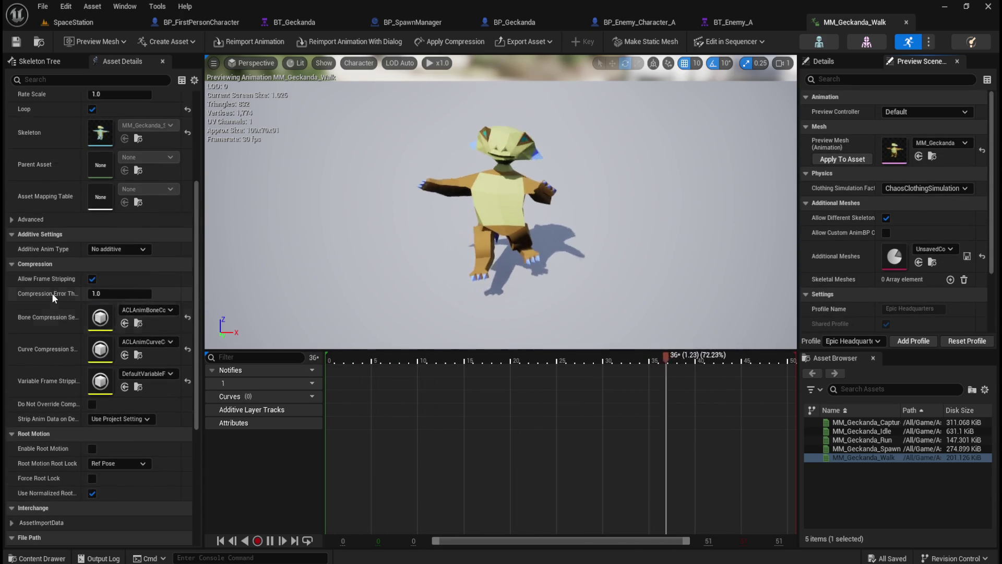
scroll(50, 318, up, 3)
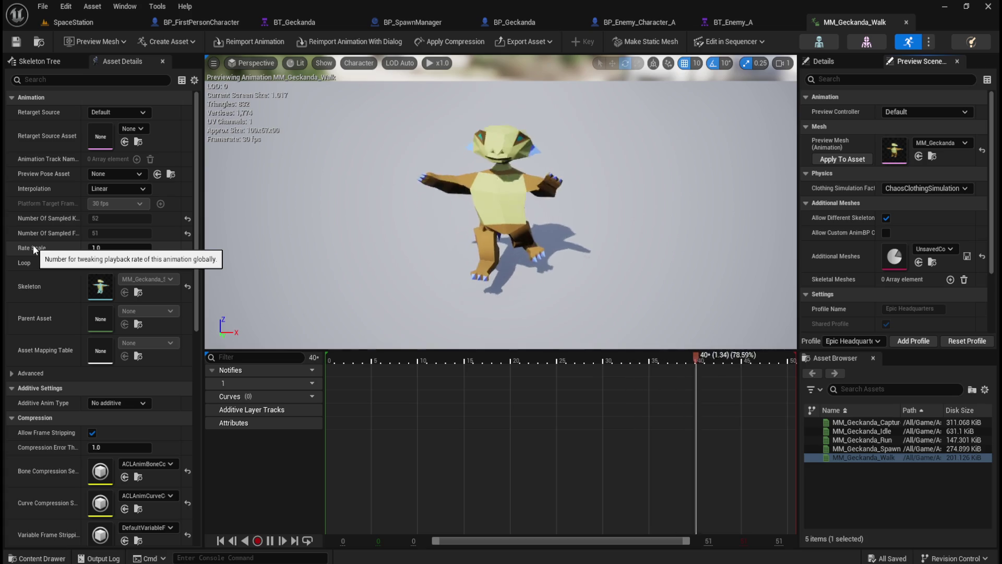
drag(104, 247, 136, 248)
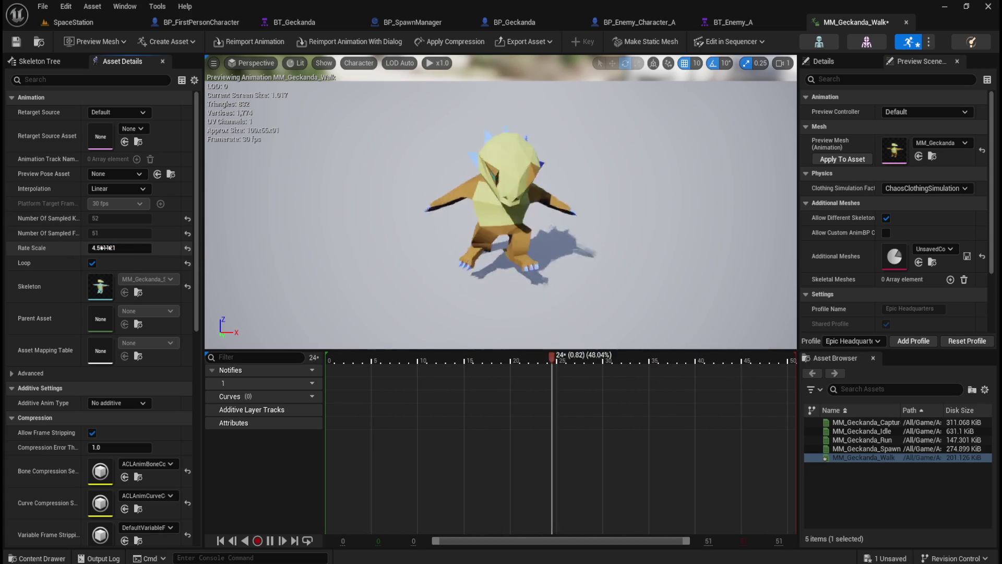
Set MM_Geckanda_Walk's Rate Scale to 2.0 and save the animation
click(188, 248)
click(123, 249)
text(2)
key(Return)
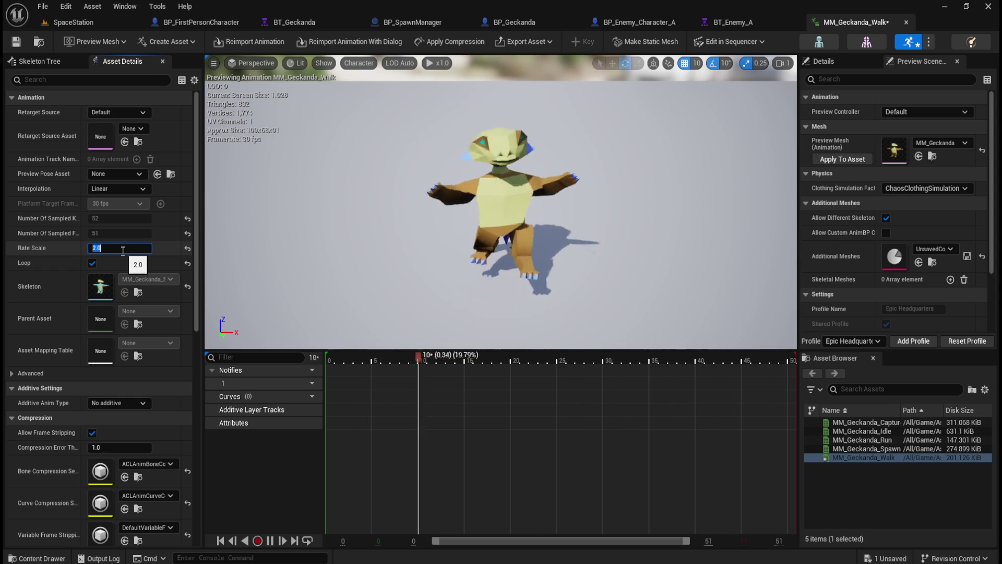
click(190, 249)
click(128, 252)
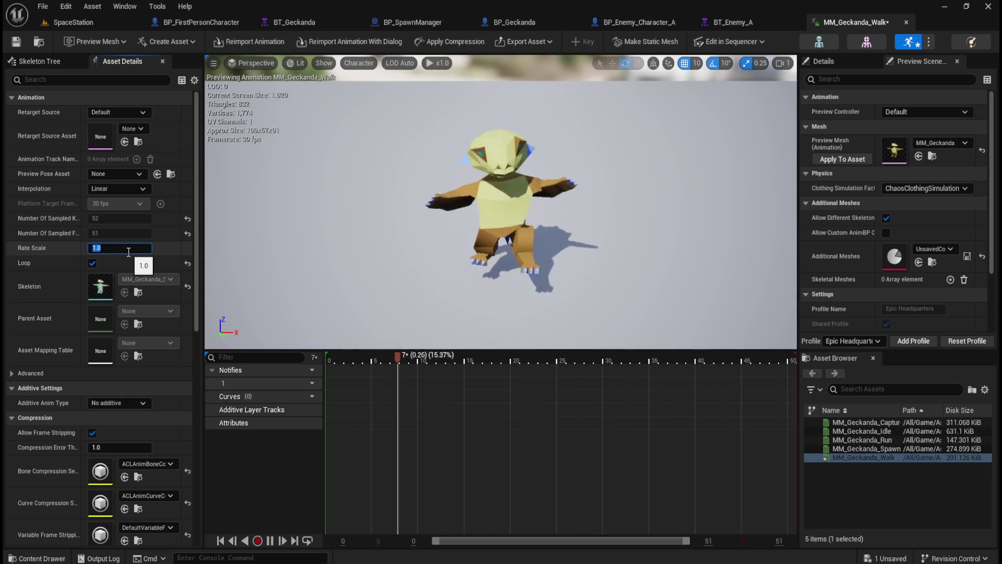
text(2)
key(Return)
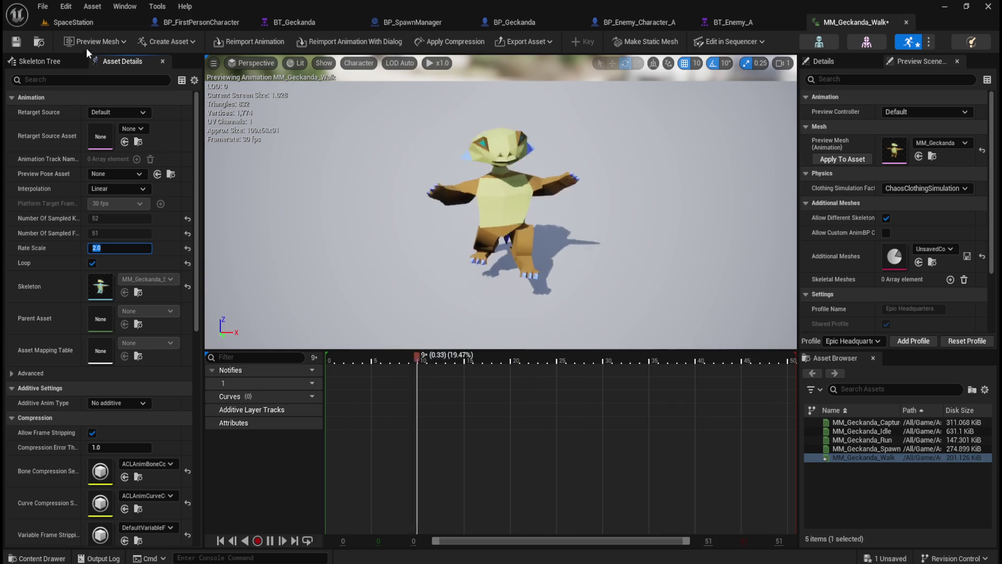
click(15, 44)
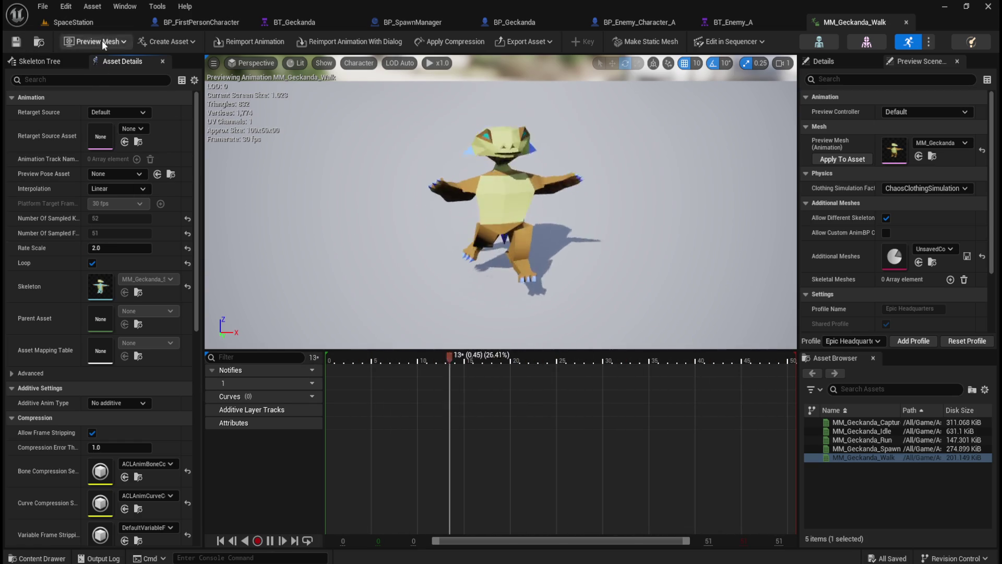
click(98, 19)
Start a playtest and walk the player to the crates in the bright room
click(260, 42)
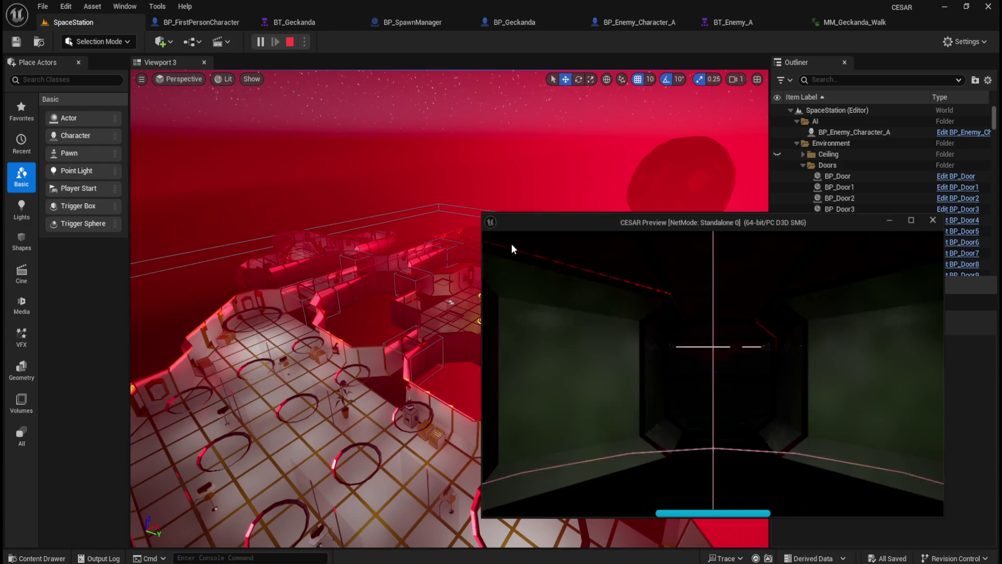
key(w)
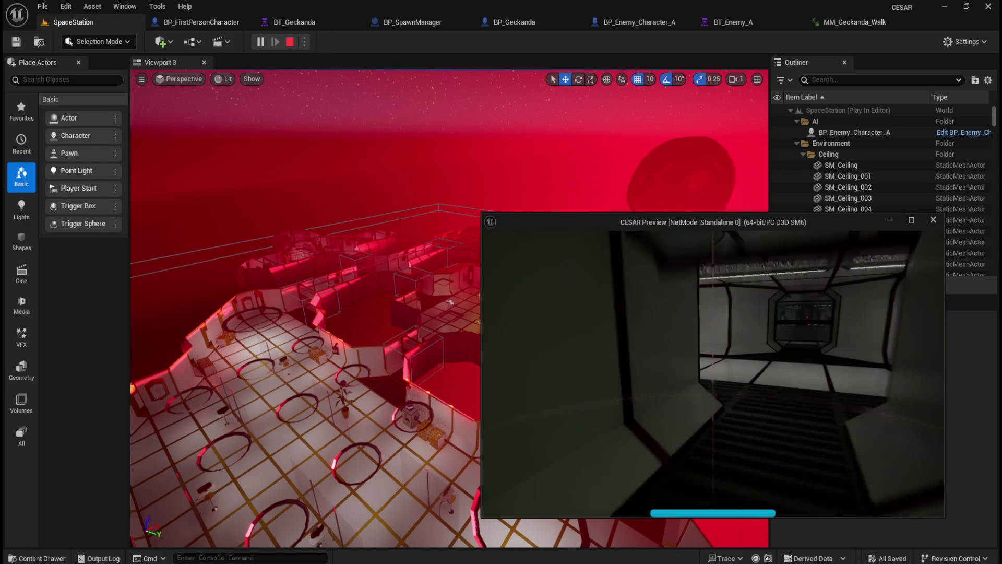
key(w)
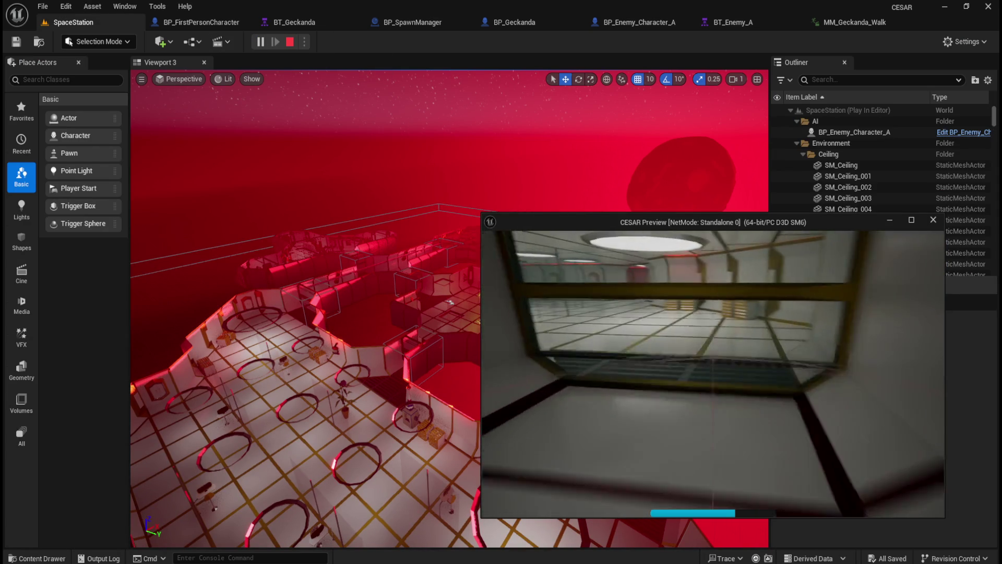
key(w)
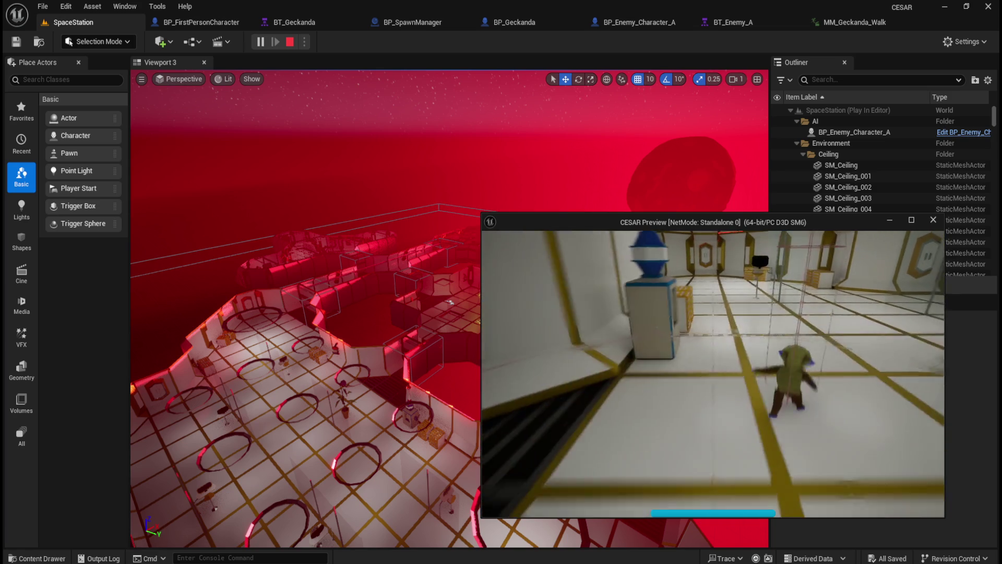
Back away as the Geckanda approaches, then end the playtest and return to BT_Geckanda
key(s)
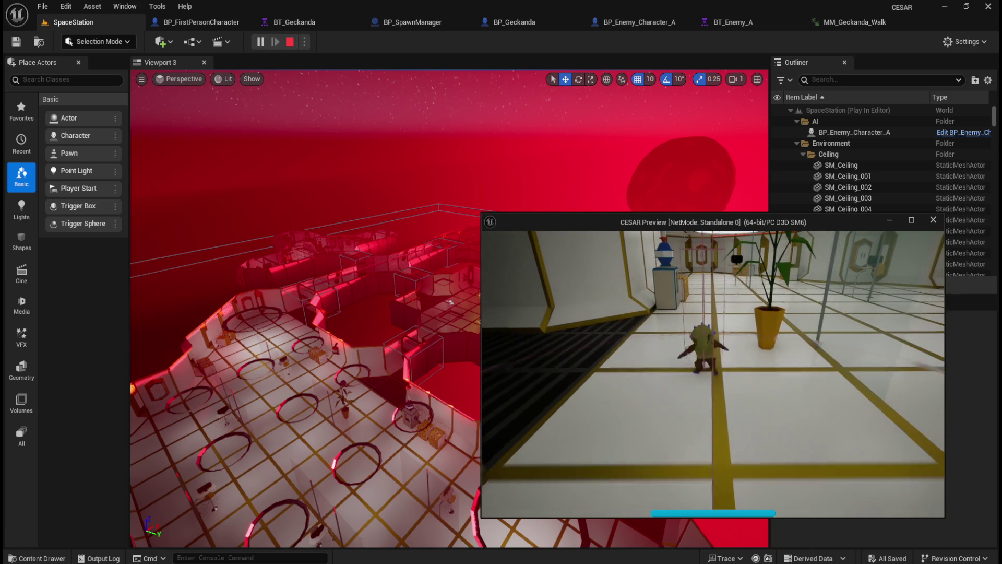
key(s)
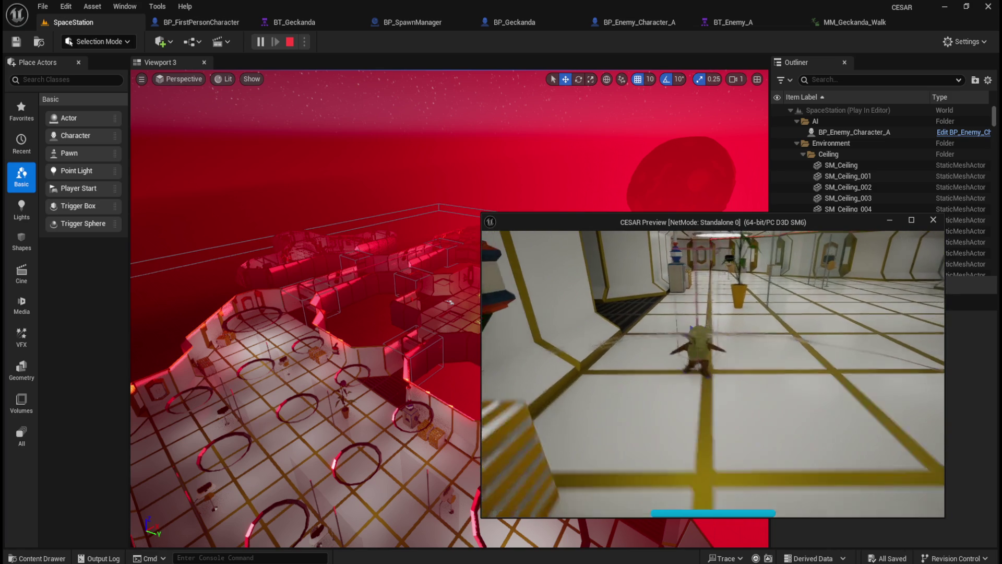
key(s)
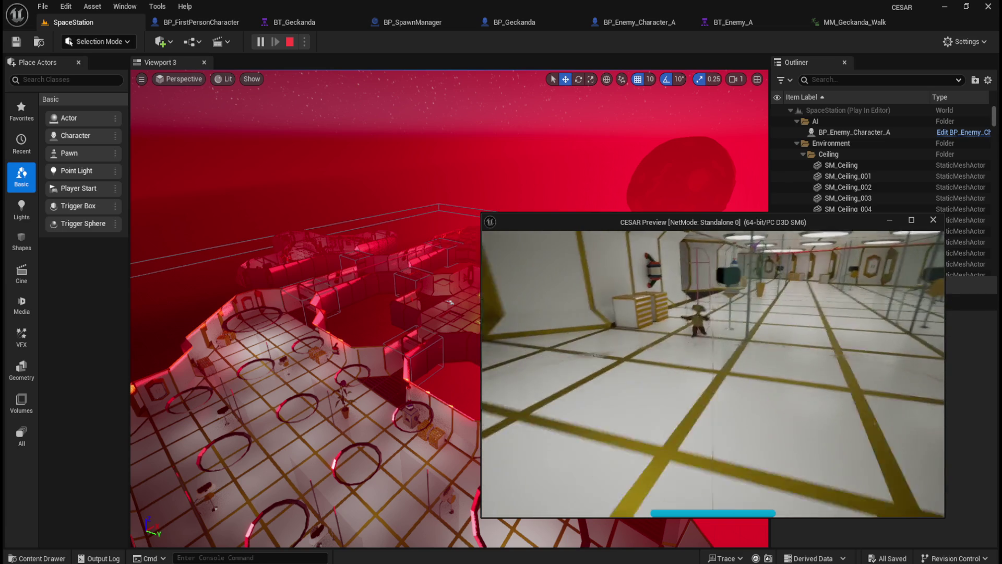
key(s)
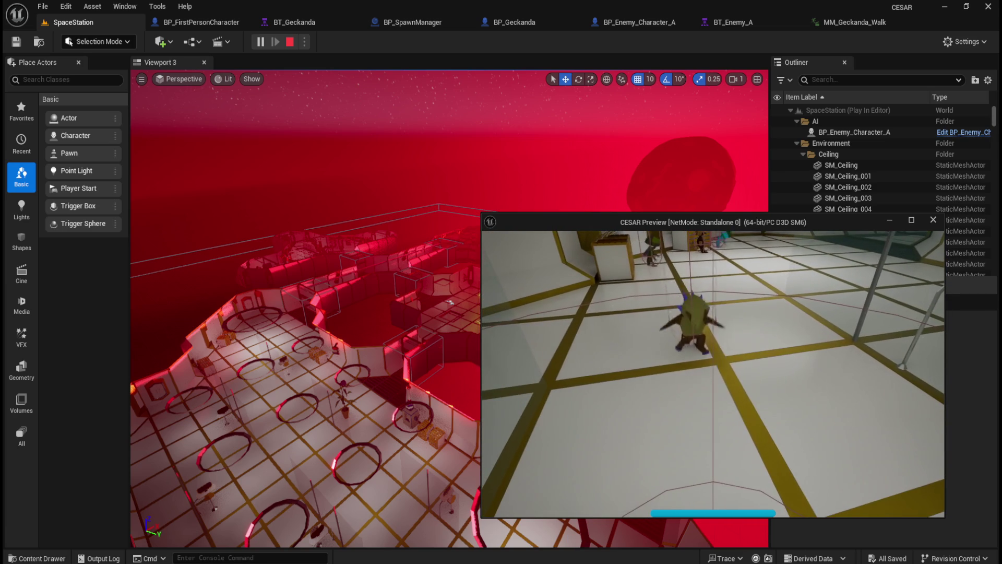
key(s)
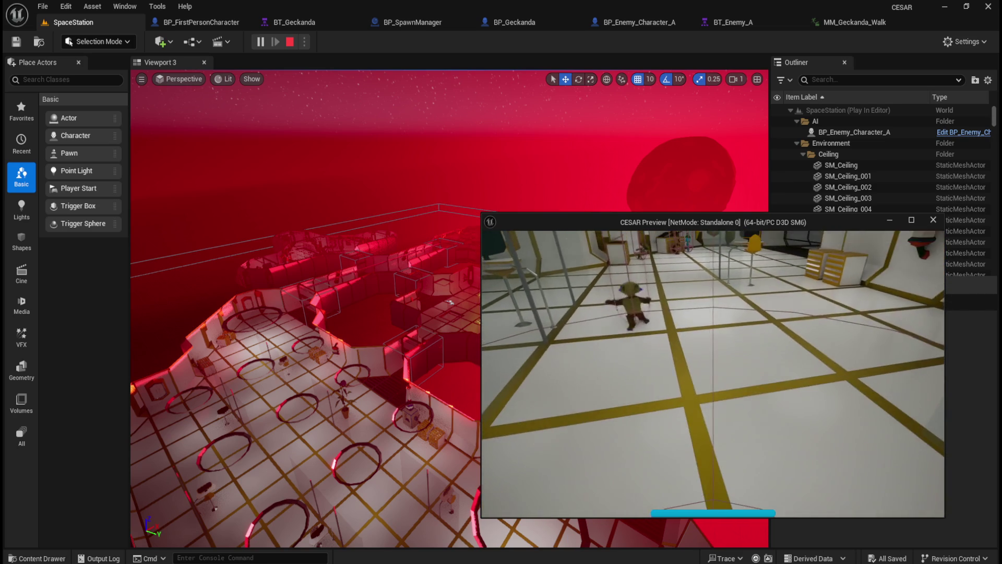
key(Escape)
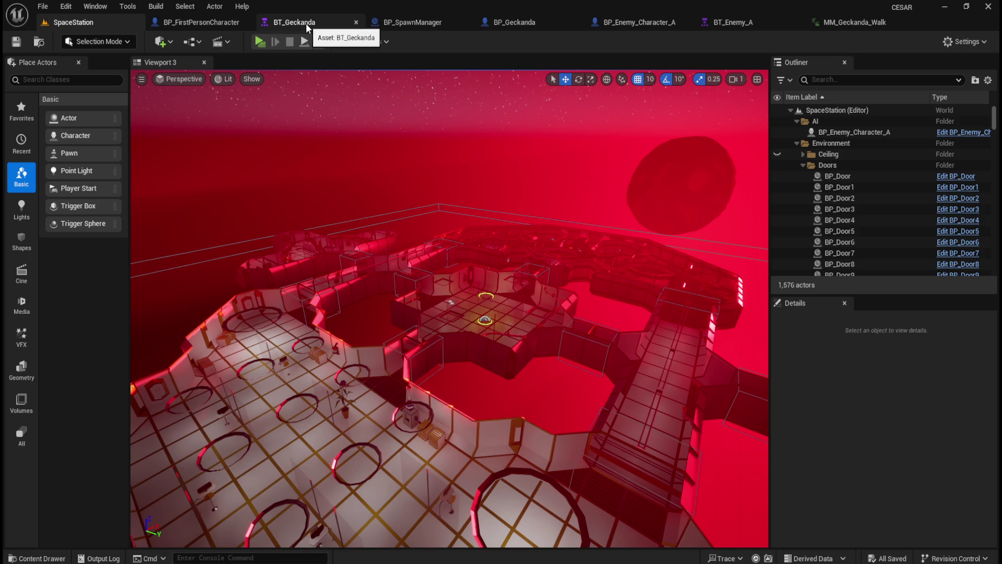
click(306, 23)
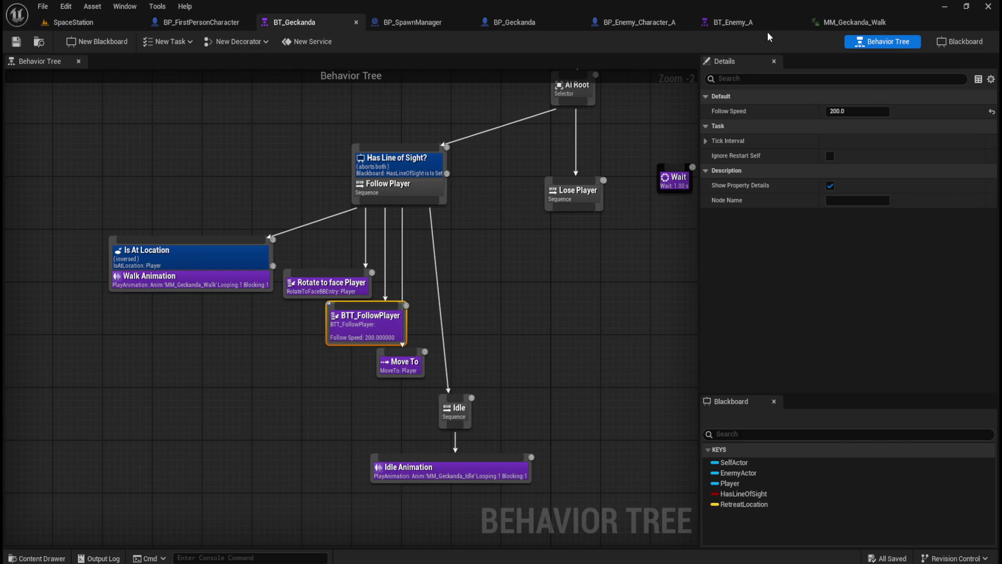
Lower BTT_FollowPlayer's Follow Speed to 150 and save BT_Geckanda
click(855, 21)
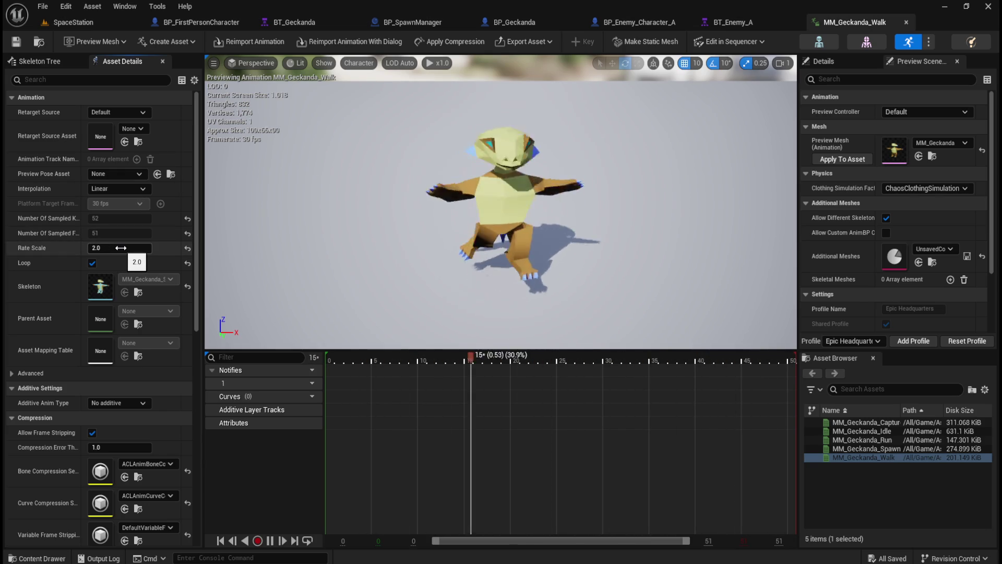
click(311, 21)
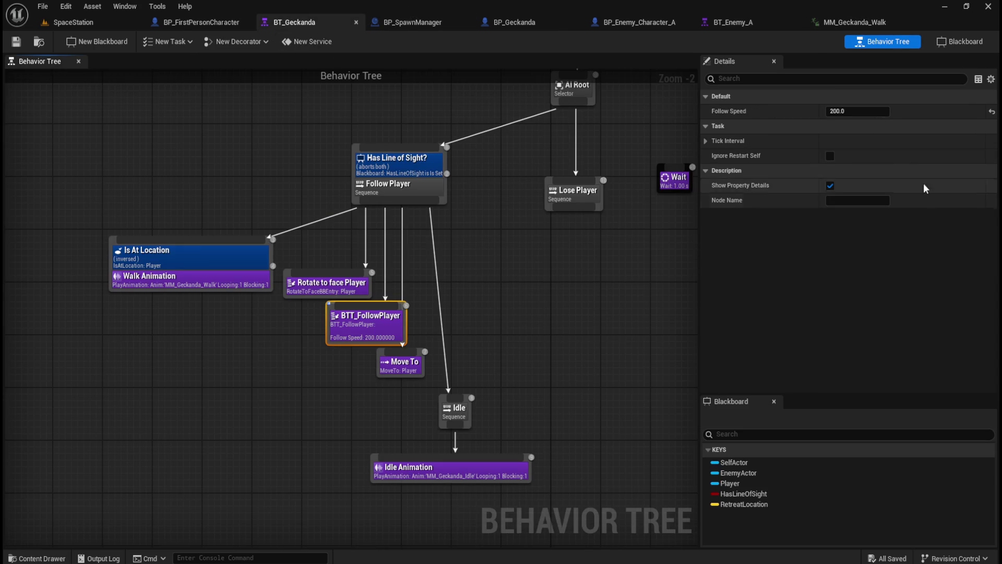
click(873, 111)
text(150)
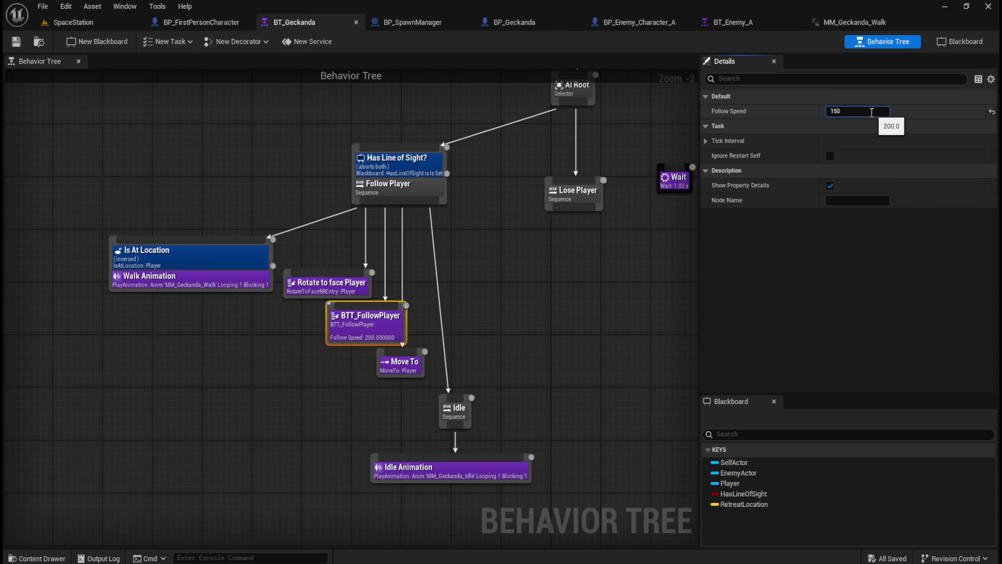
click(531, 262)
click(16, 42)
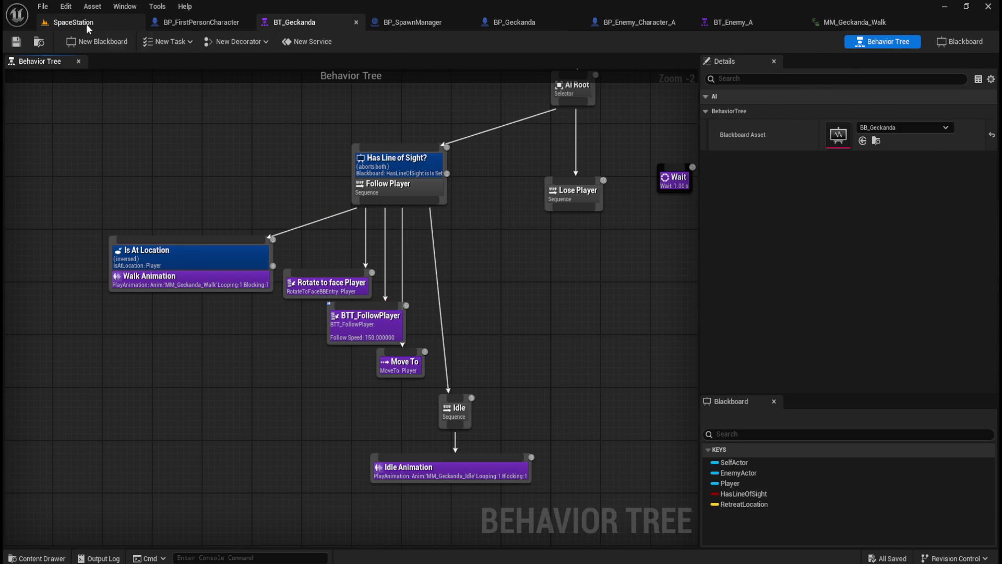
click(86, 25)
Start an enlarged playtest and move around the room while the Geckanda follows
click(259, 43)
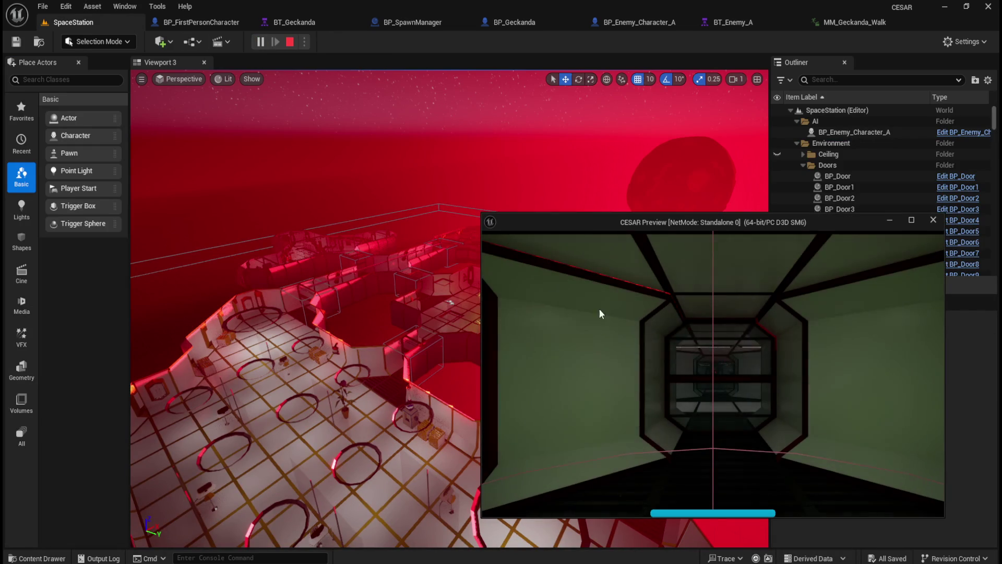
click(911, 219)
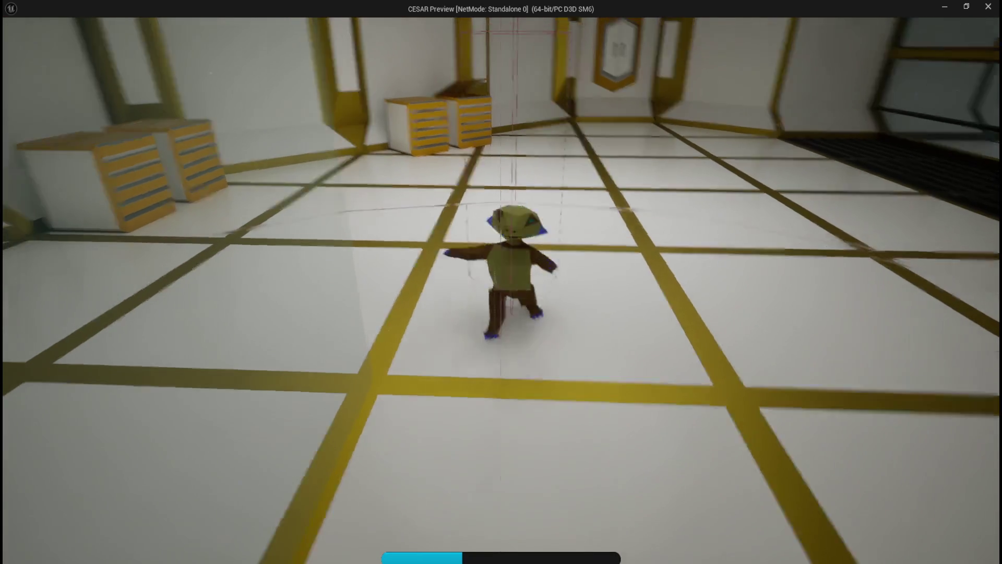
key(w)
key(s)
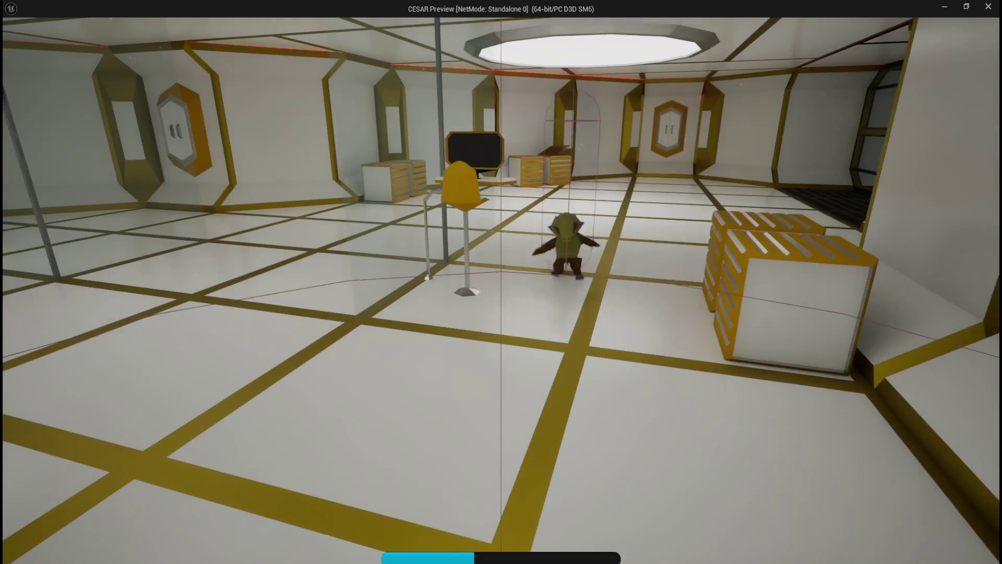
key(w)
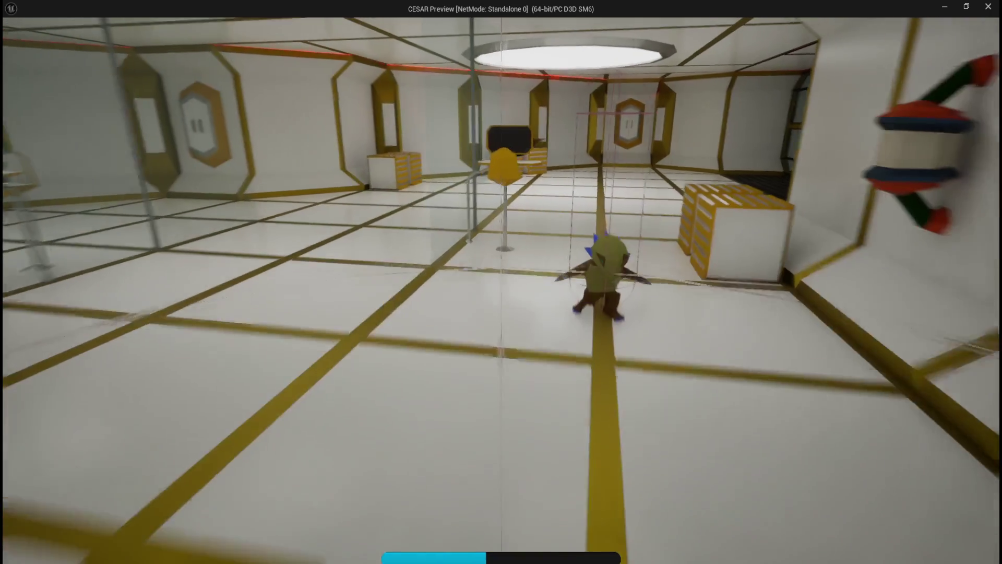
key(w)
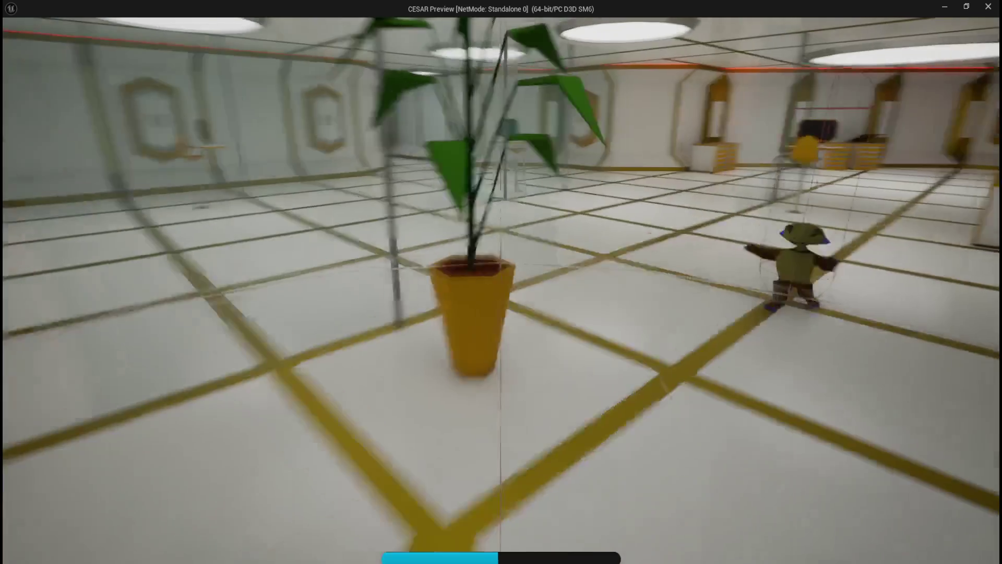
key(w)
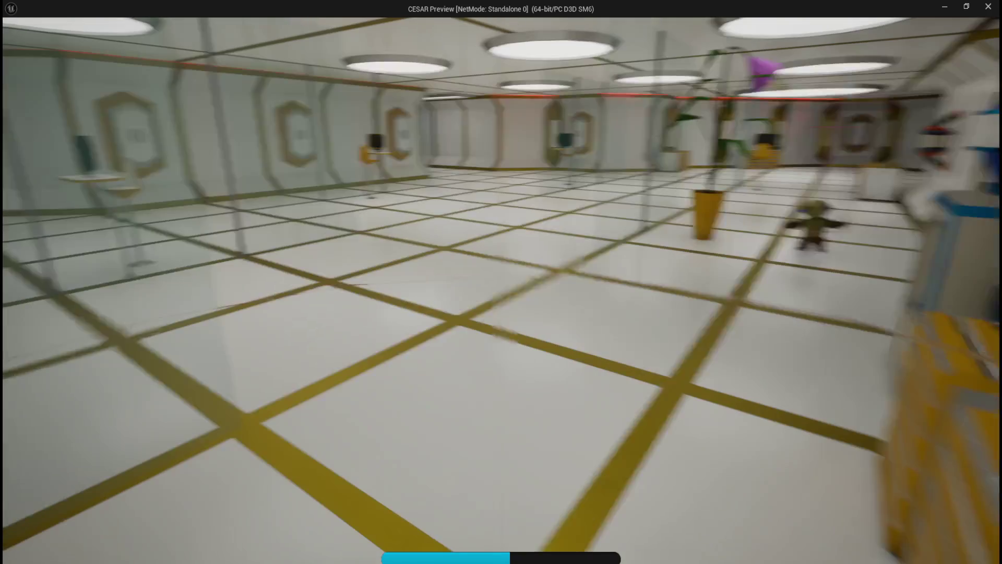
key(w)
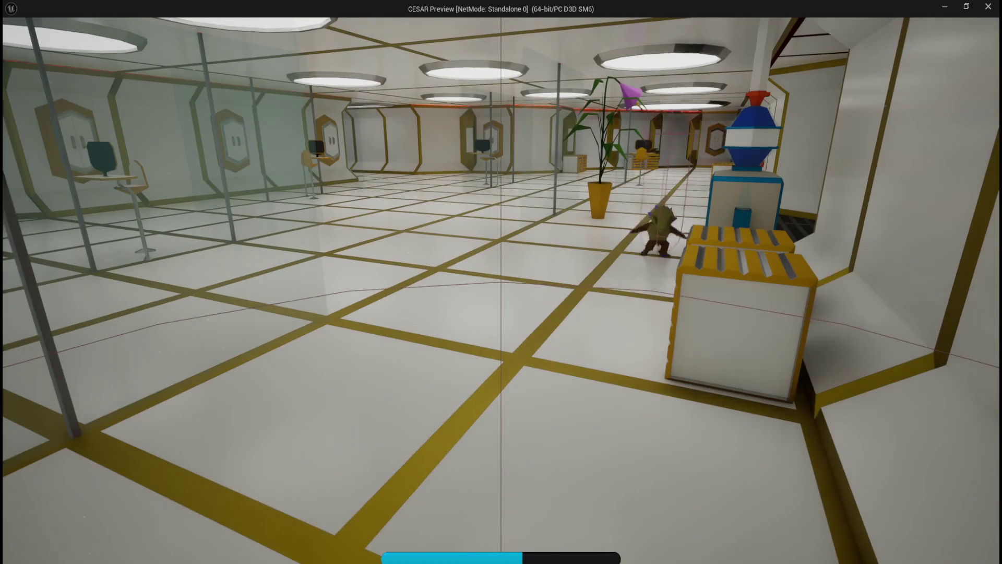
key(w)
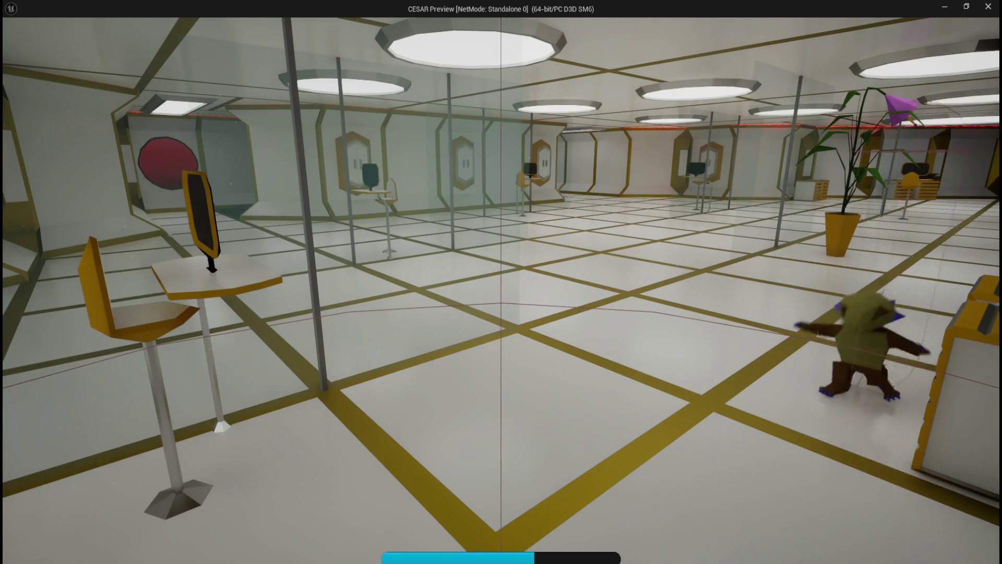
key(w)
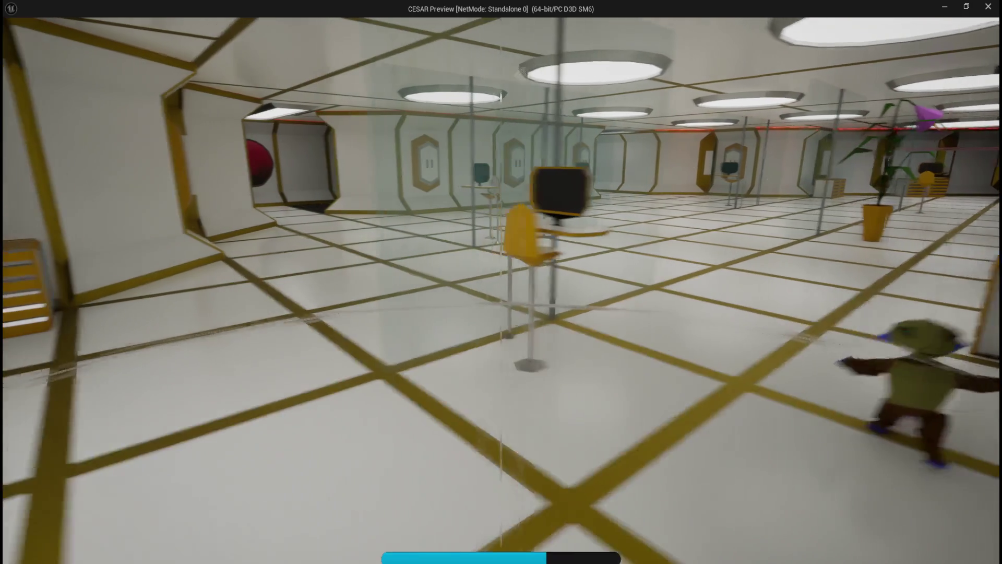
Walk down the corridor, along the grated walkway and into the long hall
key(w)
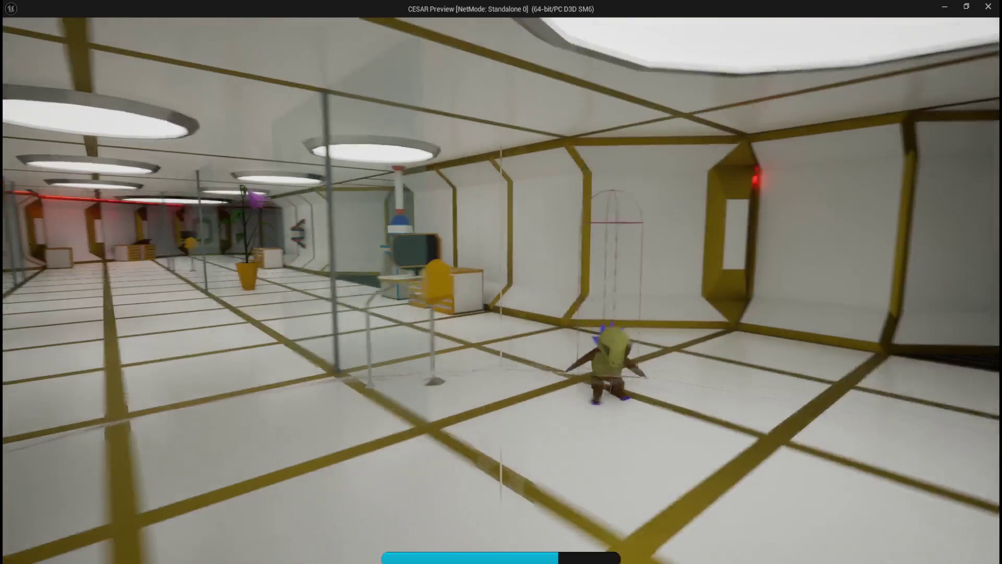
key(w)
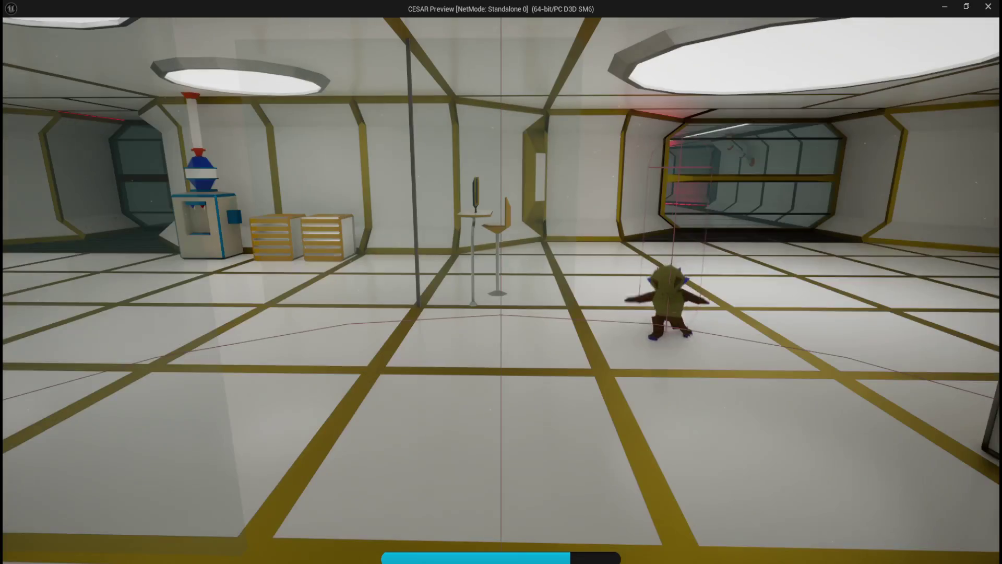
key(w)
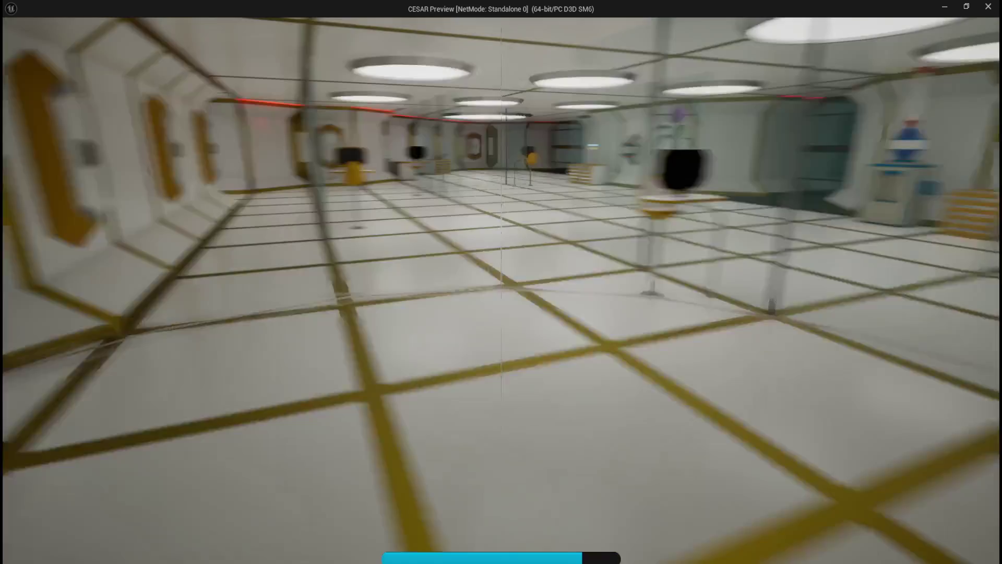
key(w)
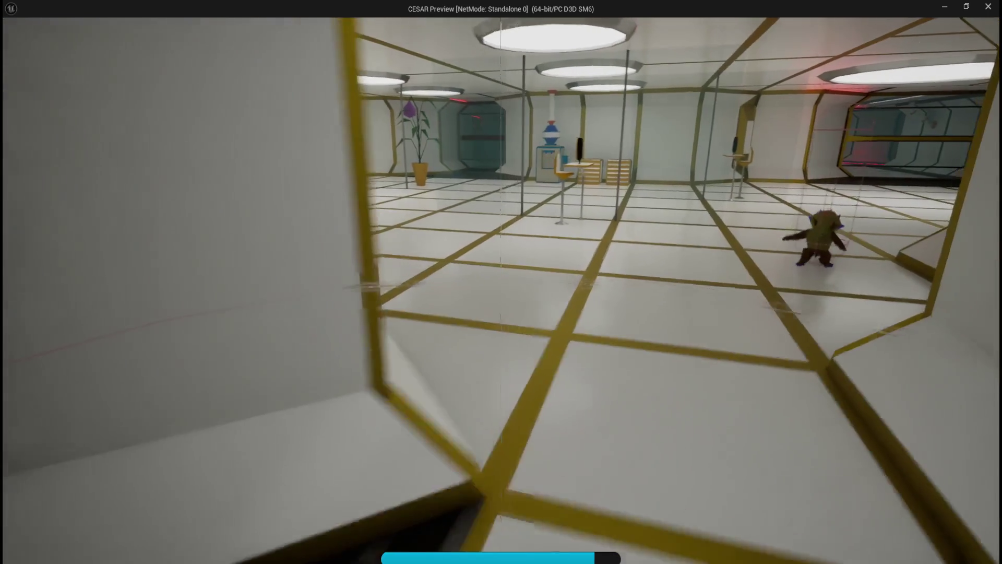
key(w)
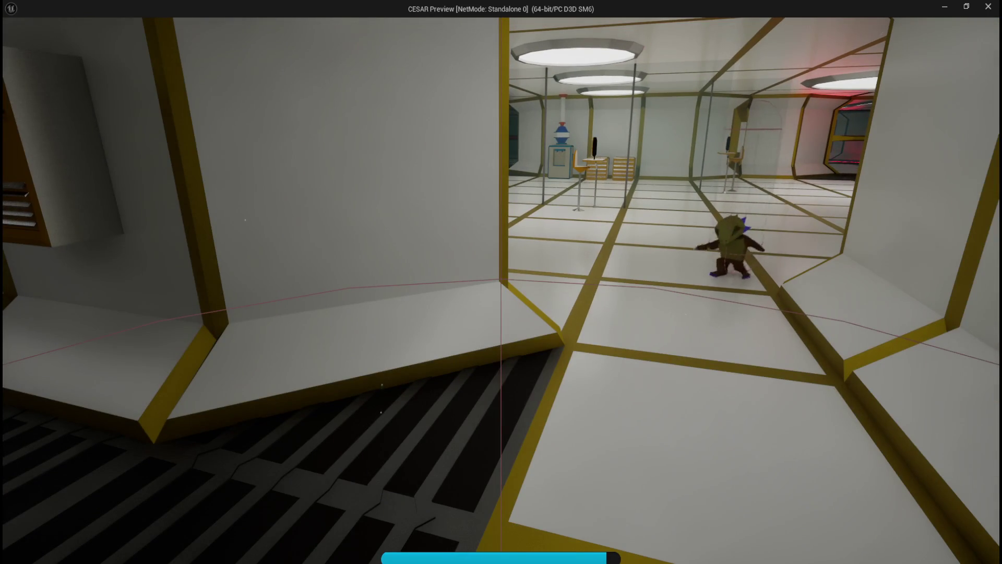
key(w)
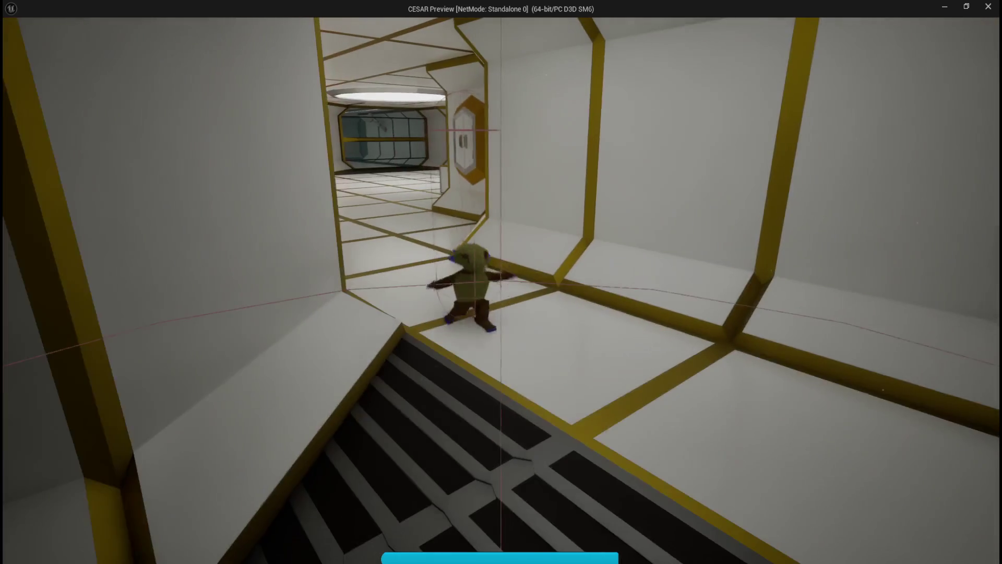
key(w)
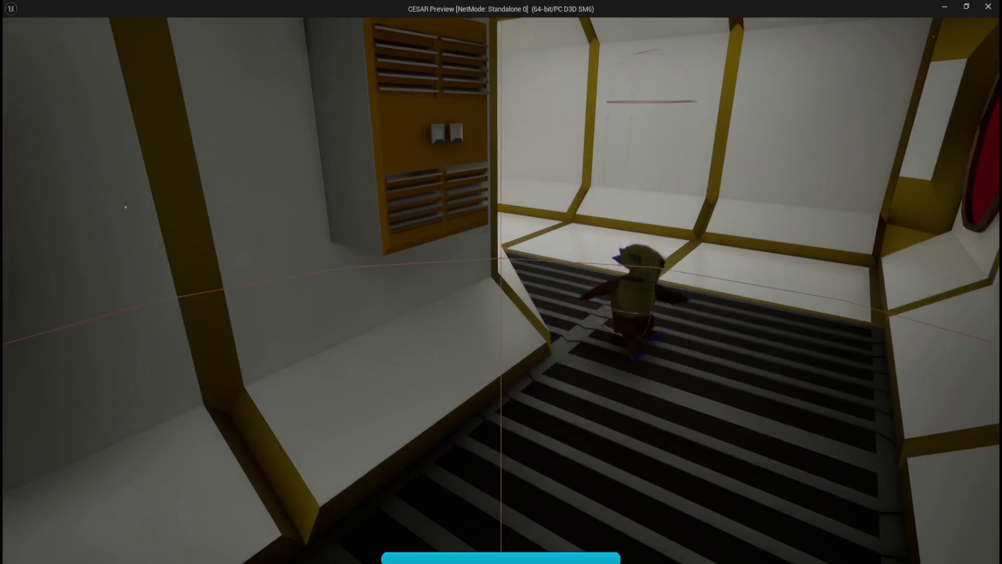
key(w)
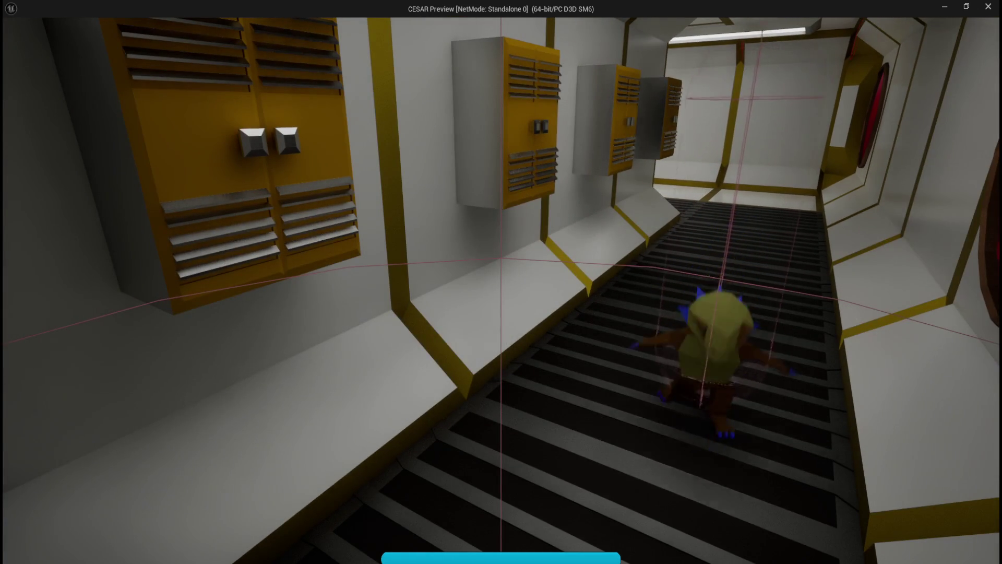
key(w)
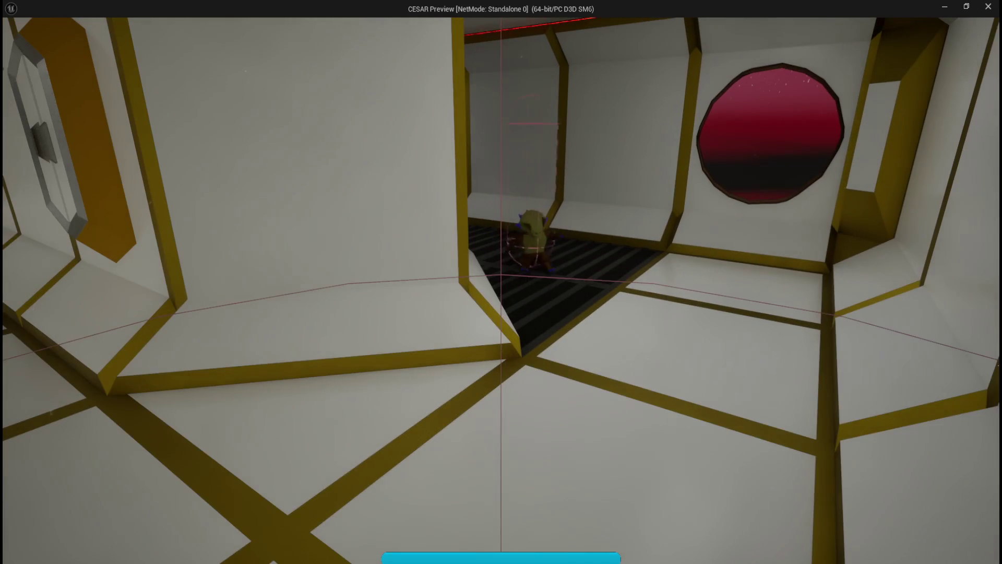
key(w)
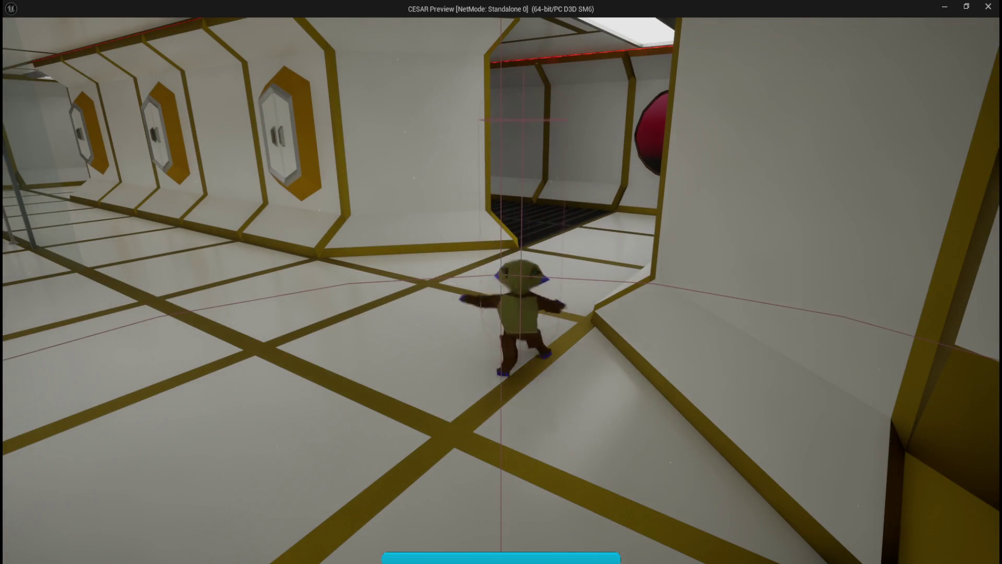
key(w)
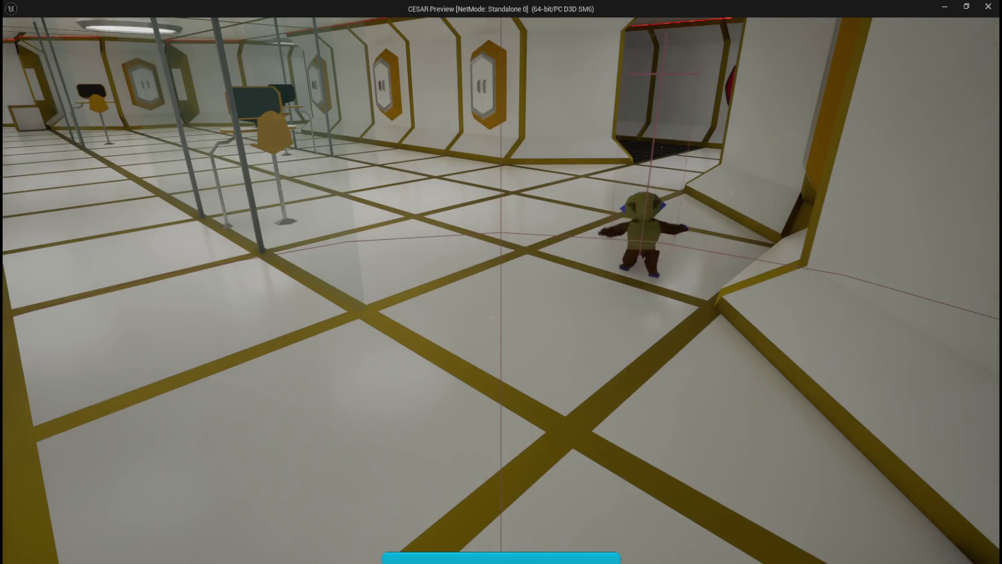
key(w)
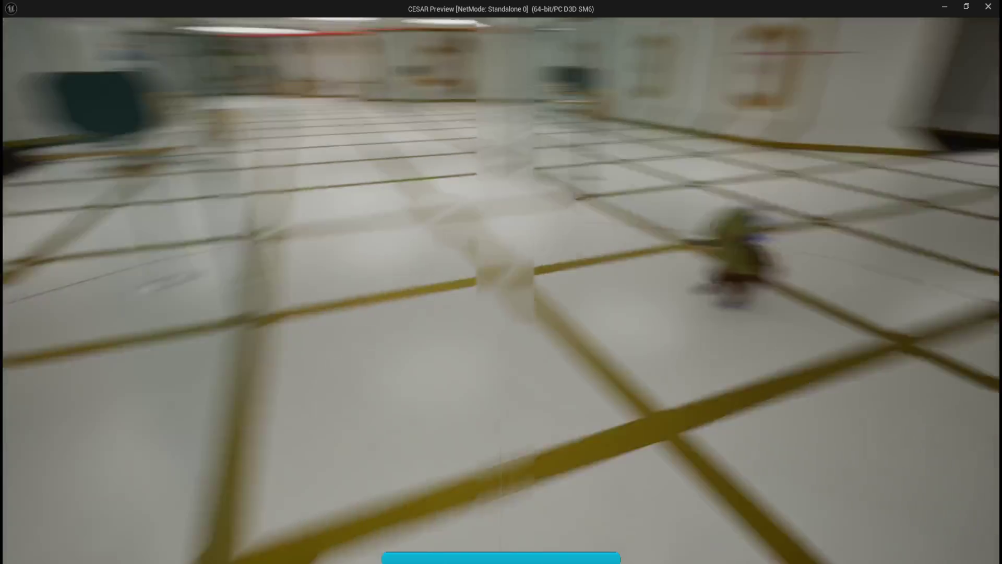
key(w)
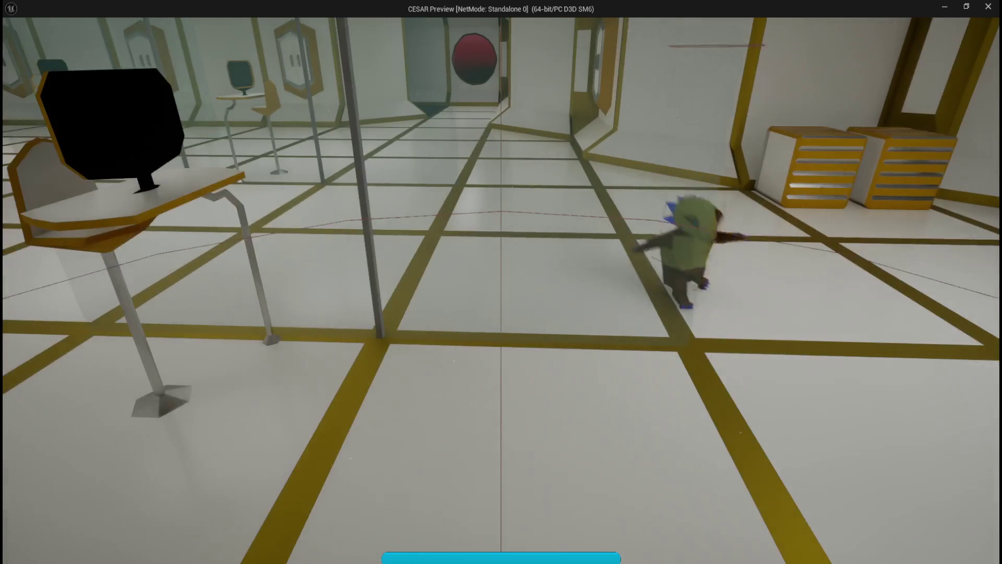
Circle the Geckanda through the rooms and corridors, then leave the game
key(w)
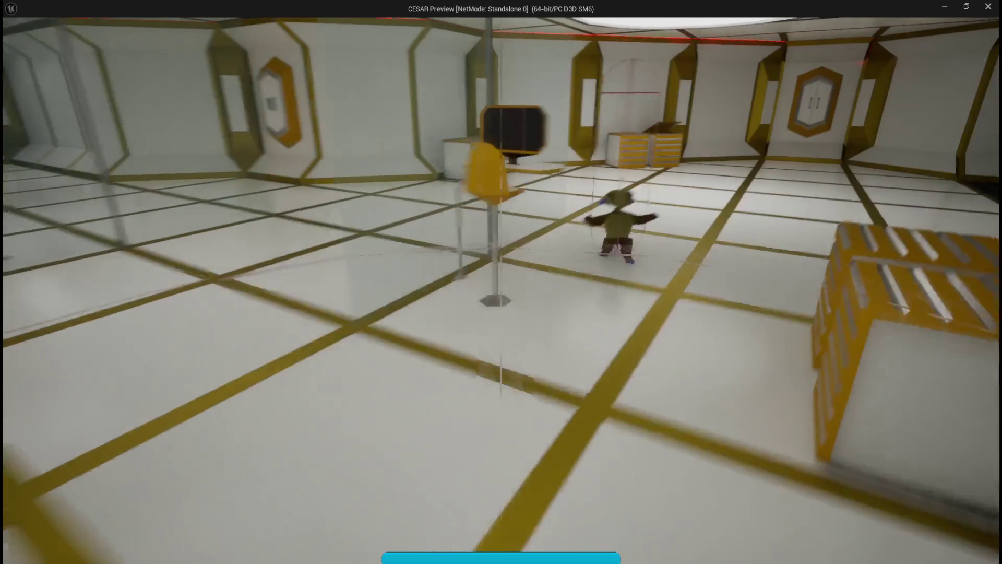
key(w)
key(w)
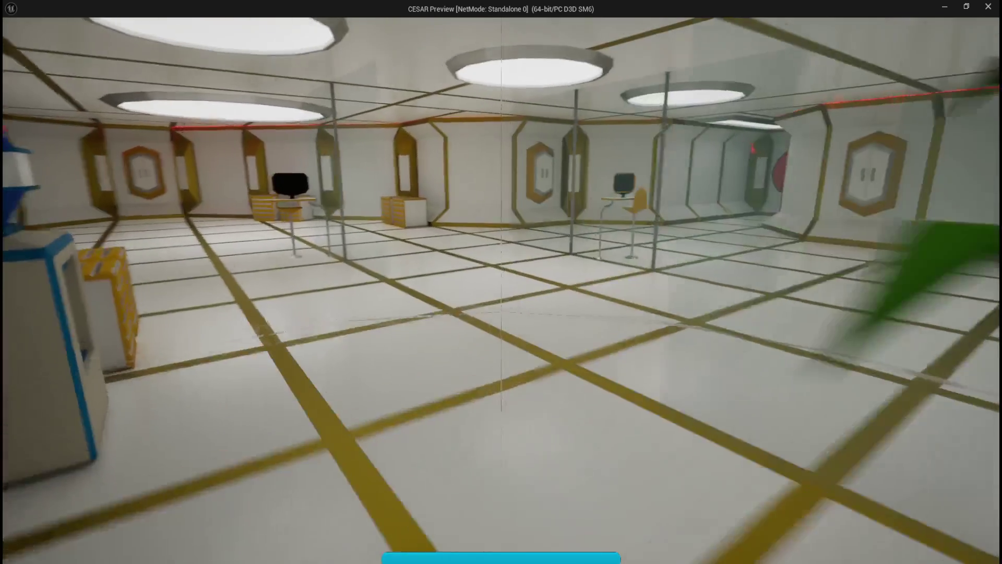
key(w)
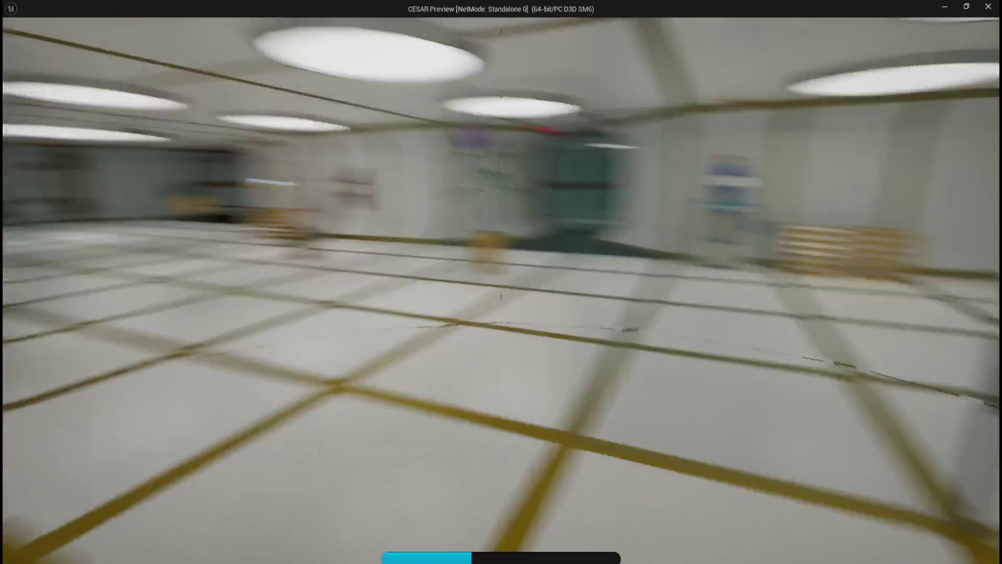
key(w)
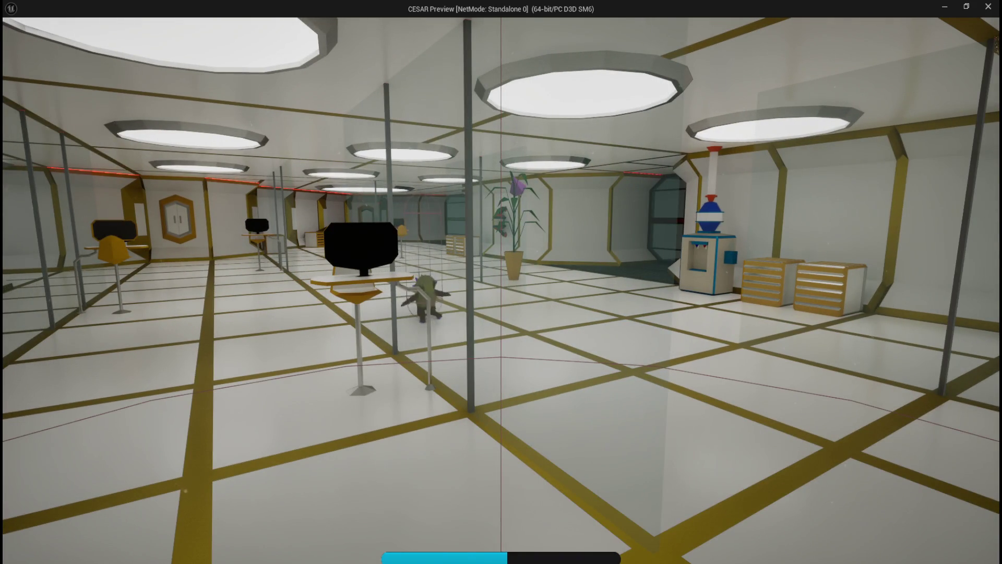
key(w)
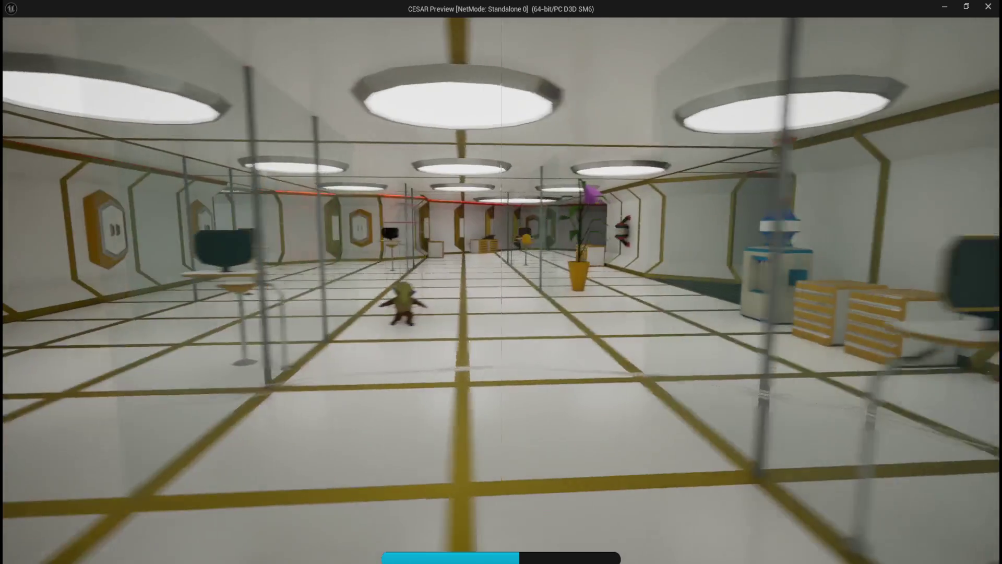
key(w)
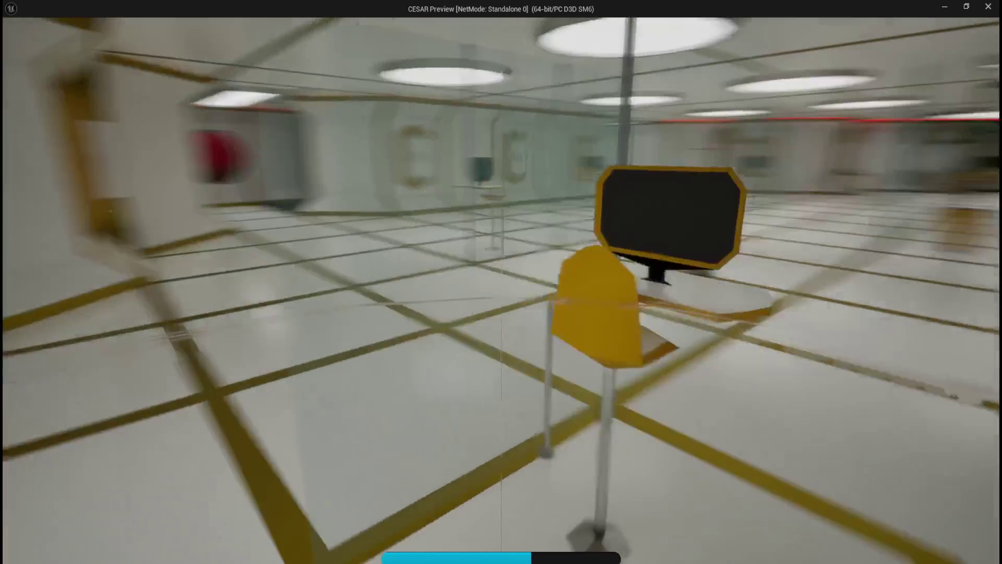
key(w)
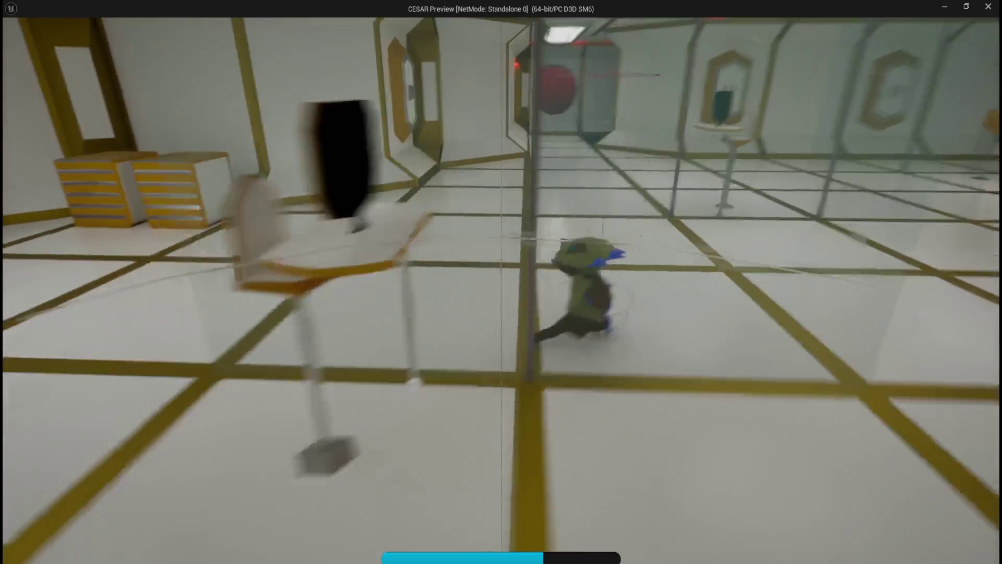
key(w)
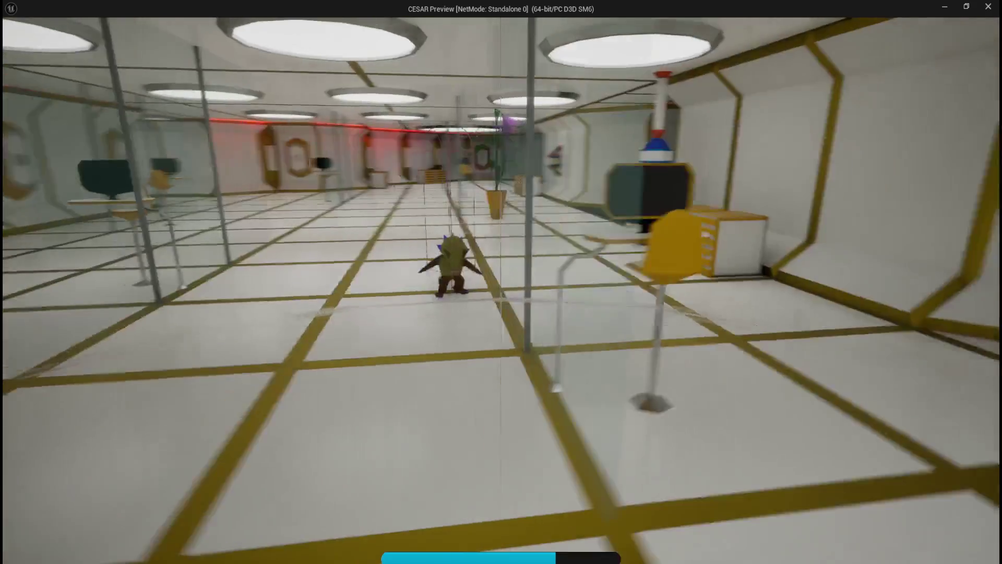
key(w)
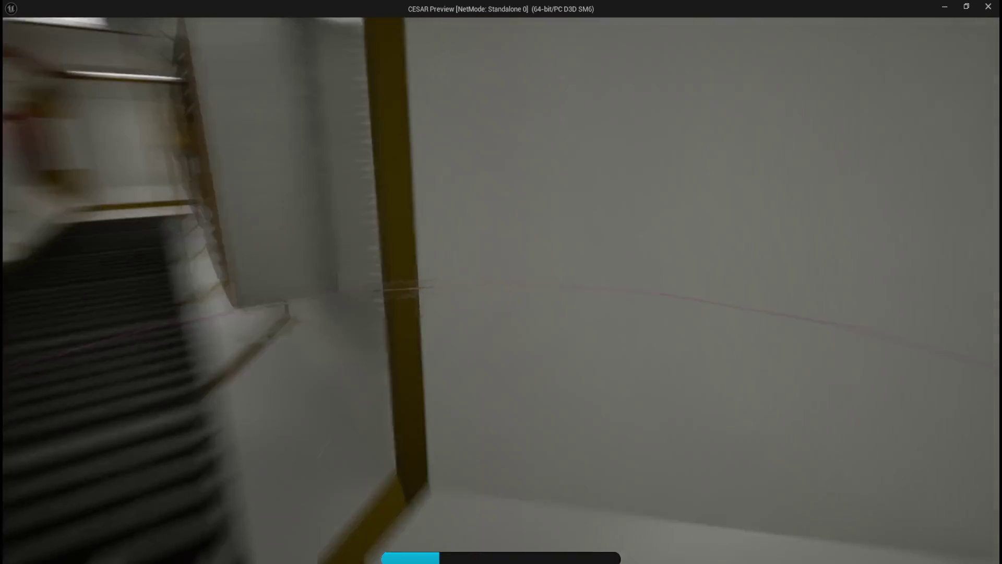
key(w)
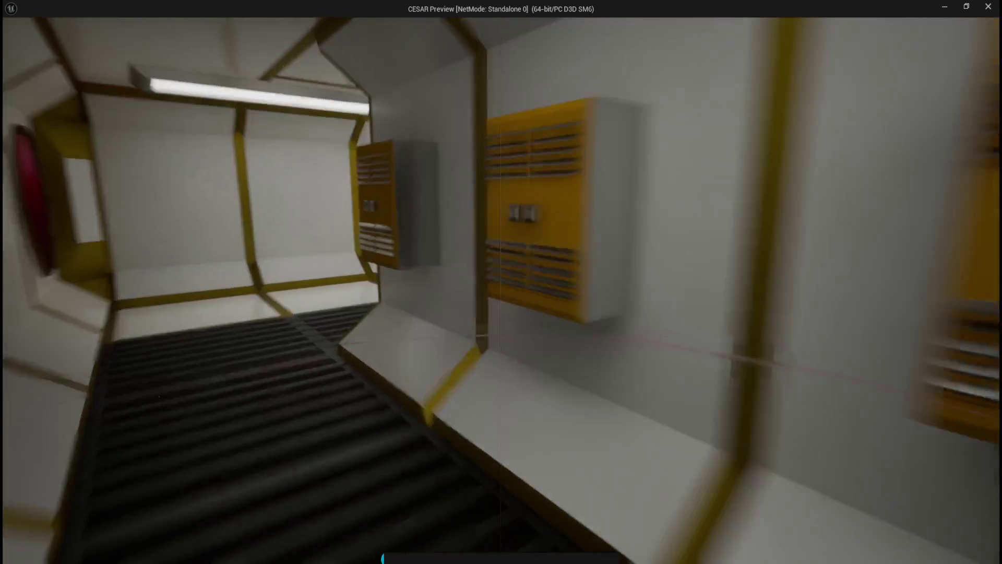
key(w)
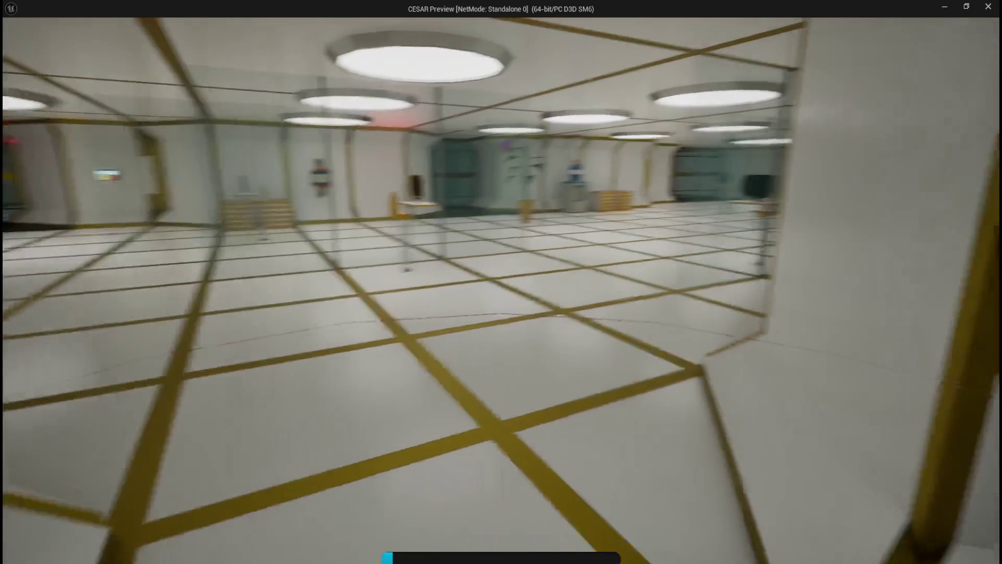
key(w)
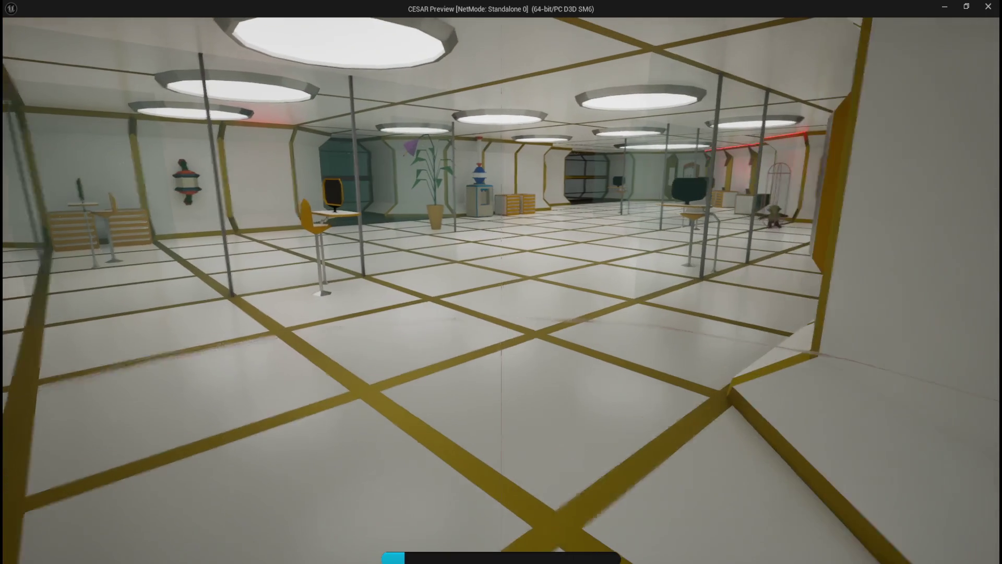
key(w)
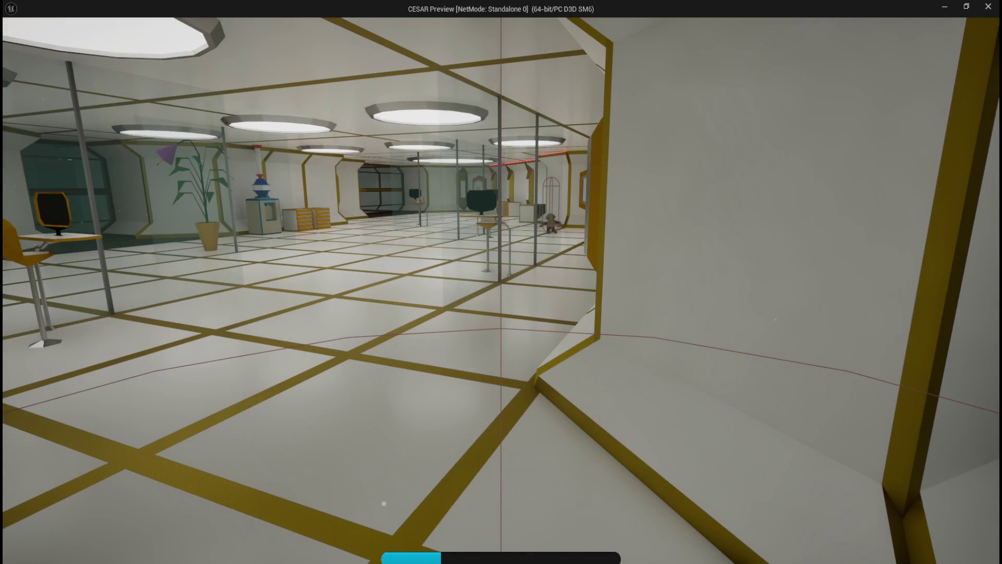
key(Escape)
Restore the running game window and view BT_Geckanda simulating live in the editor
mouse_move(624, 561)
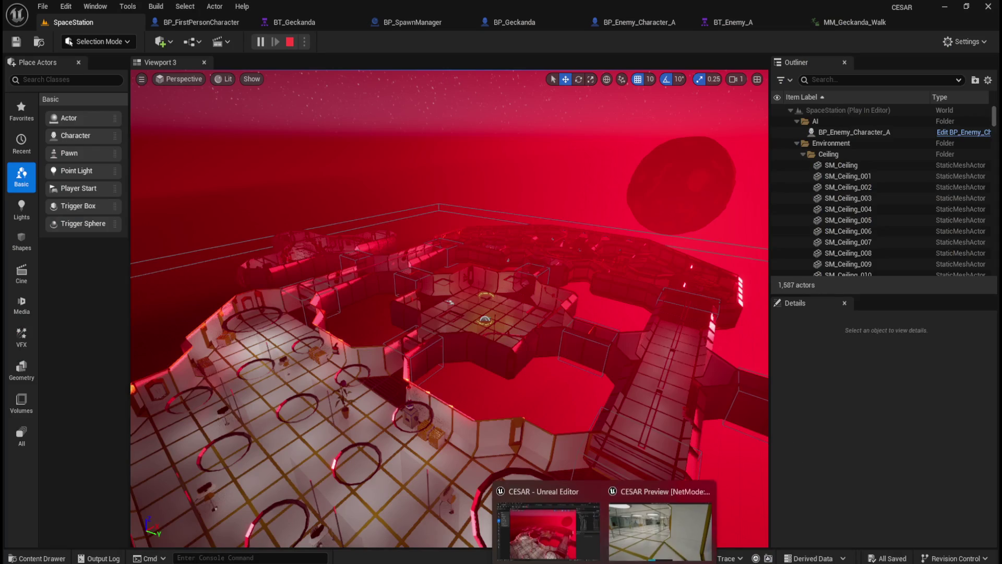
click(661, 530)
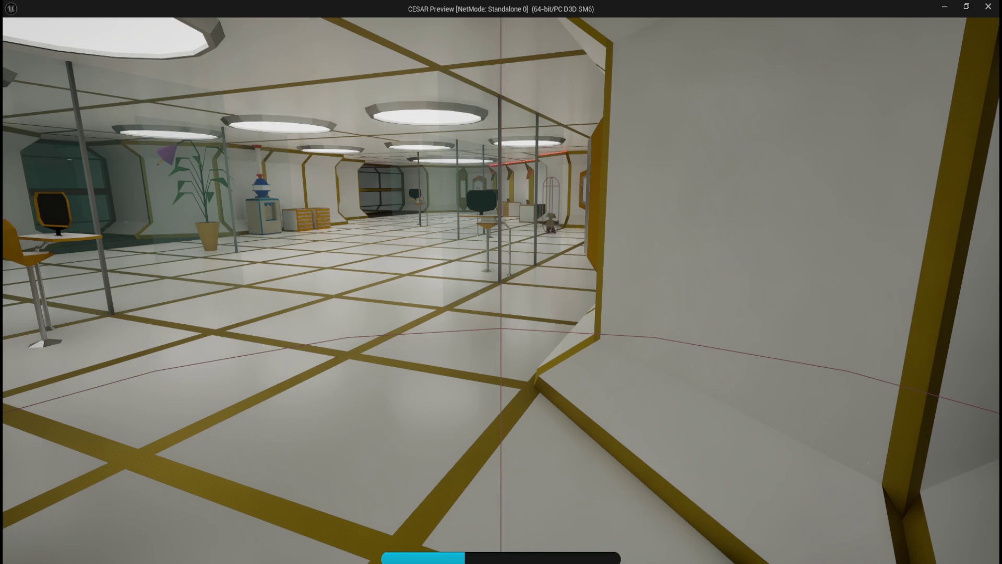
click(966, 6)
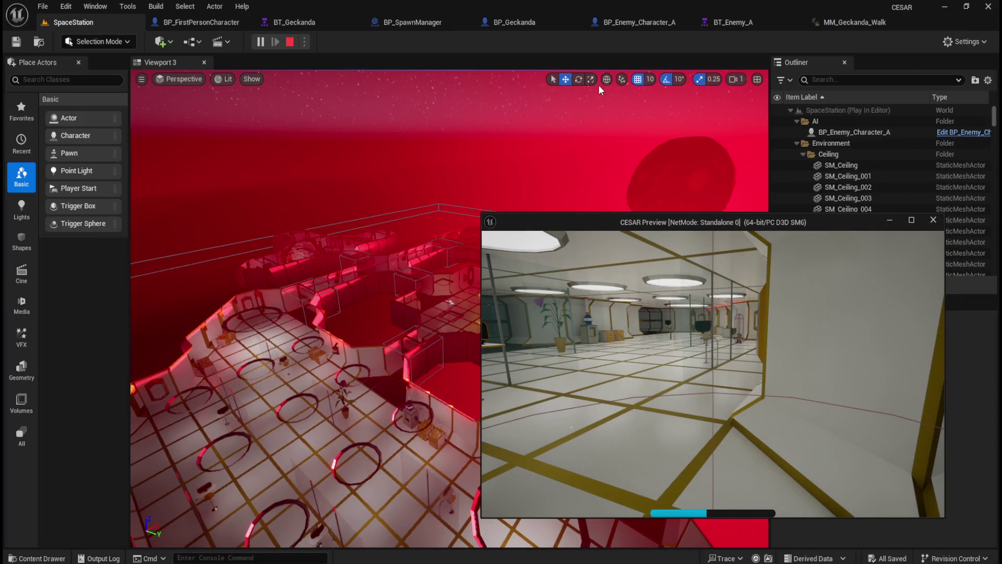
click(292, 21)
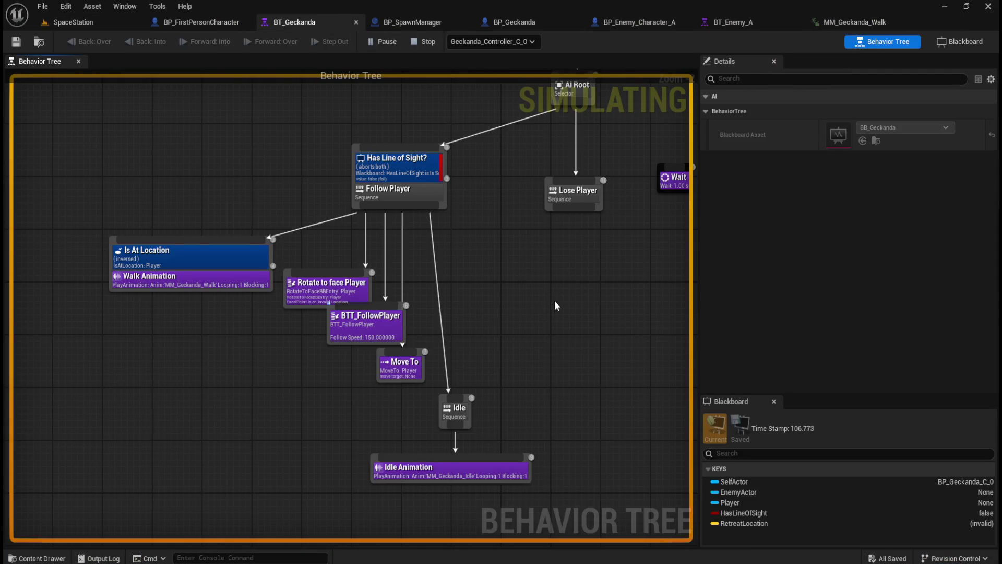
Walk the player around in the game preview, then stop simulating and view MM_Geckanda_Walk
scroll(554, 305, down, 4)
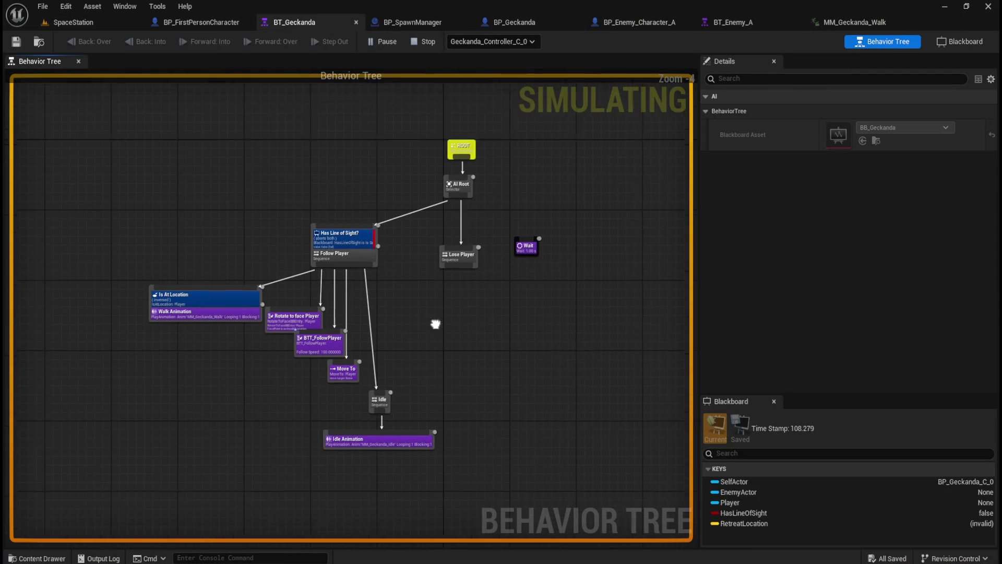
click(647, 547)
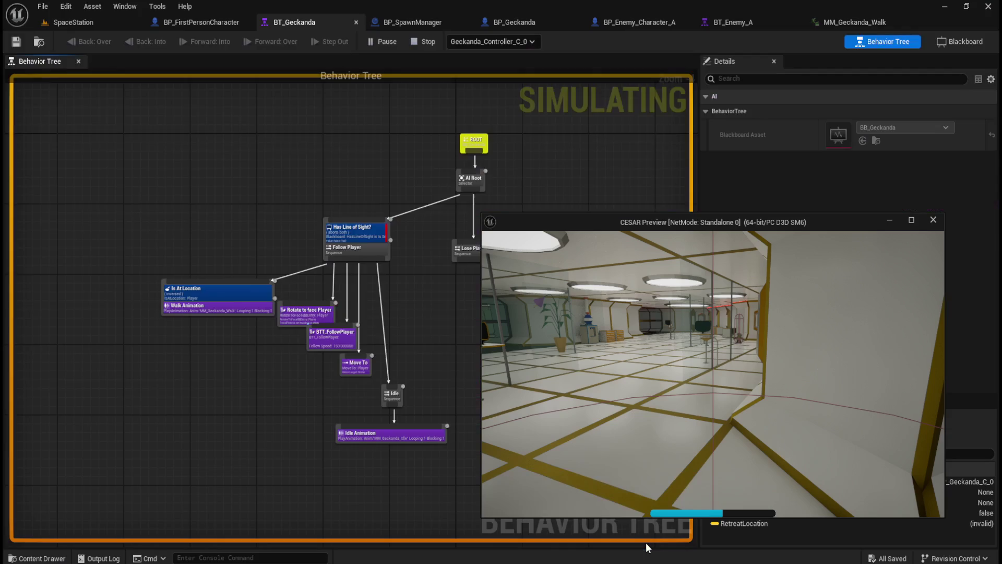
drag(769, 226, 778, 222)
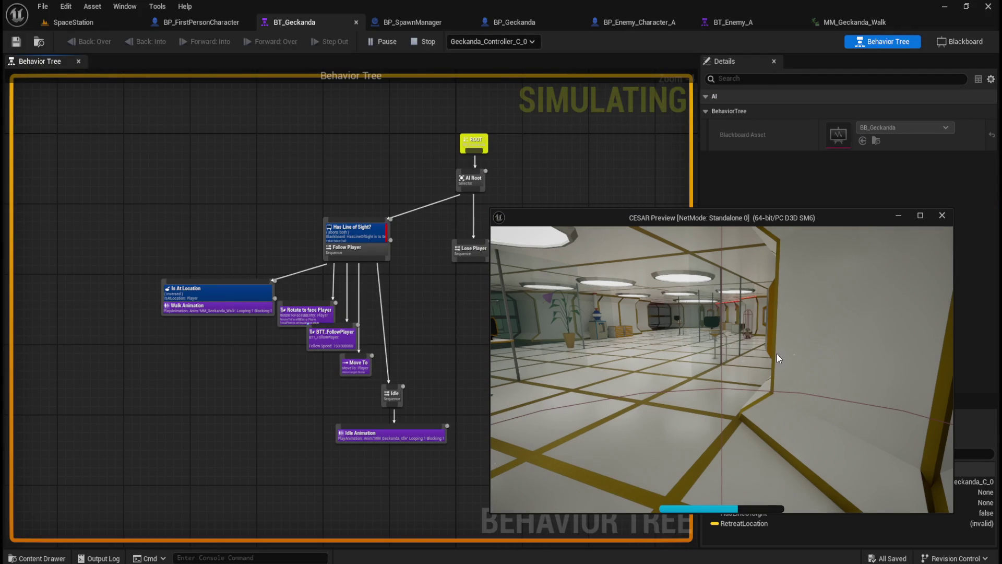
key(w)
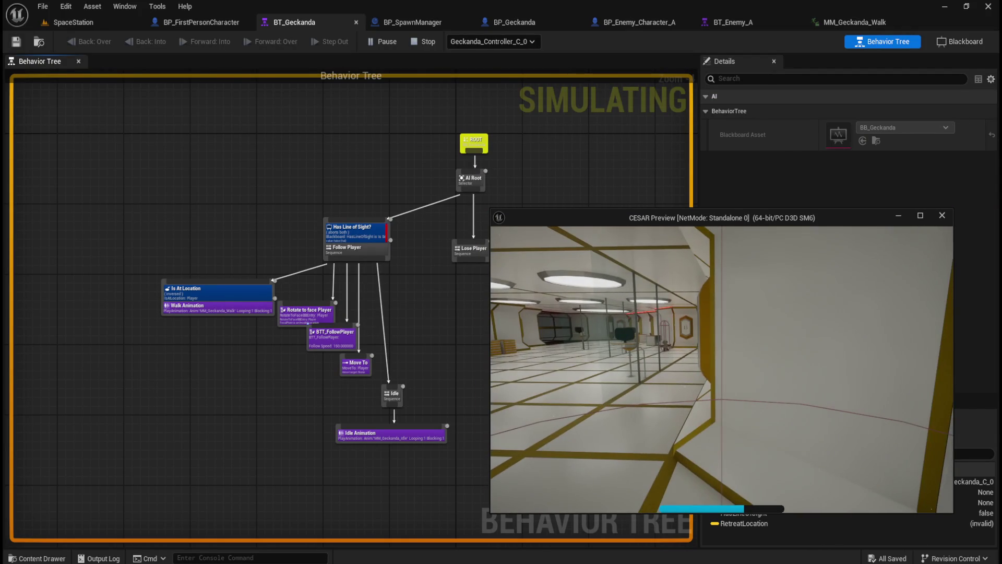
key(a)
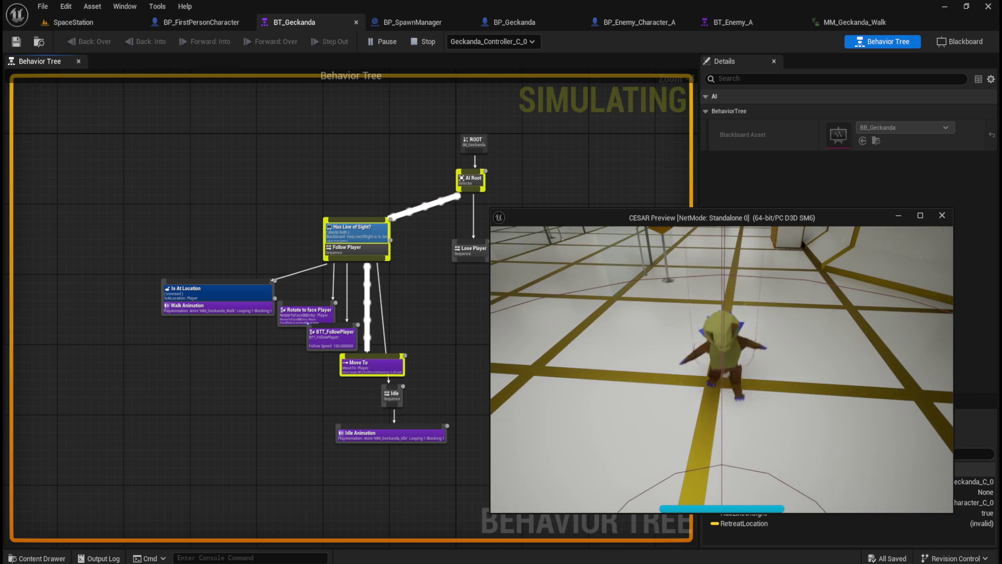
key(Escape)
click(870, 20)
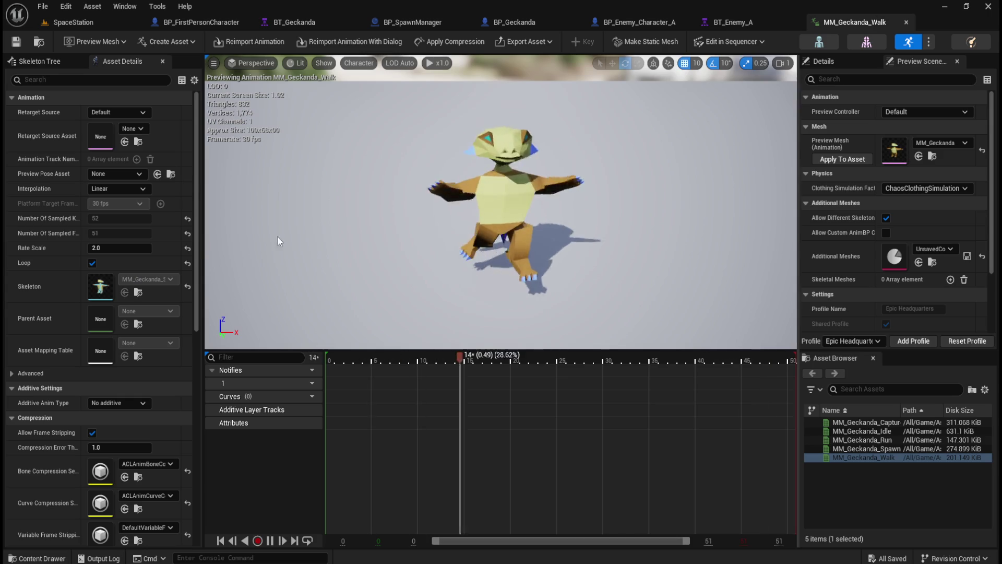
Change the walk animation's Rate Scale to 2.4, then 2.3, saving each time
click(113, 249)
text(2.4)
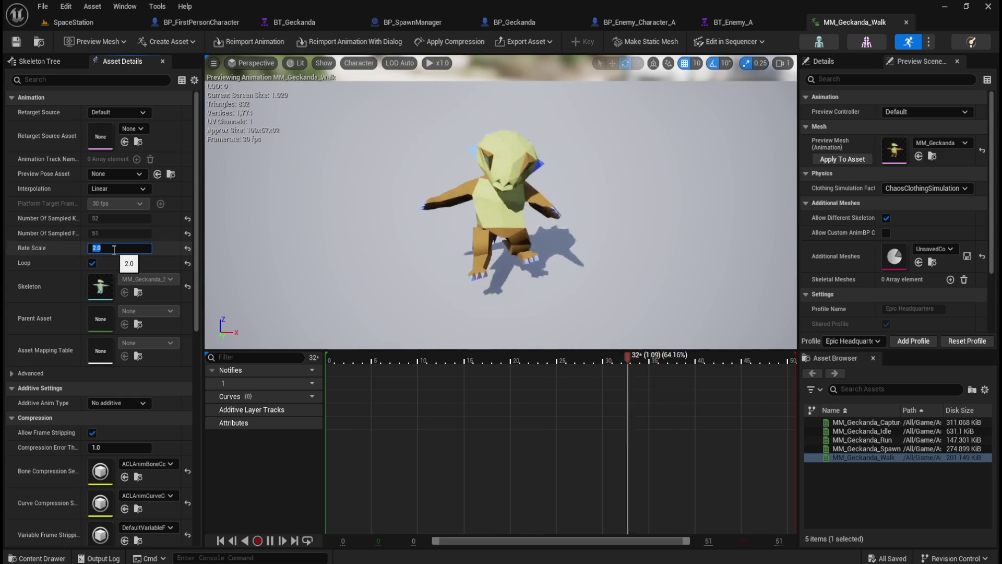
key(Return)
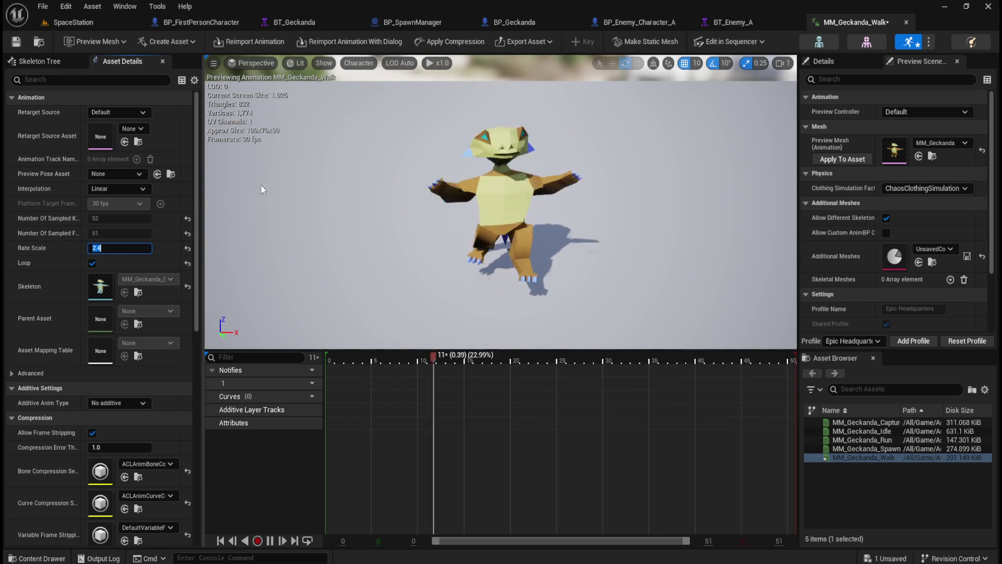
click(16, 41)
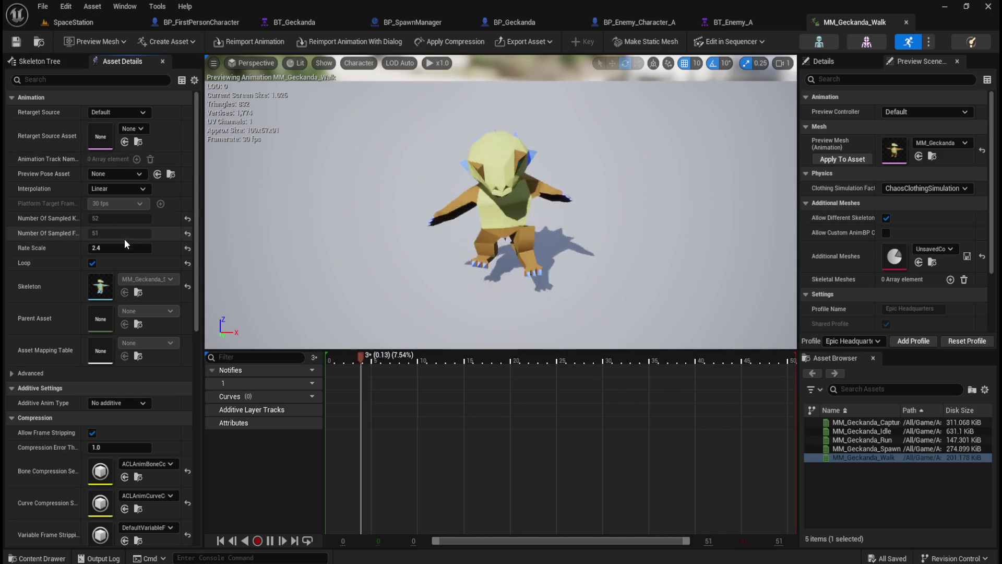
text(2.3)
key(Return)
click(19, 42)
click(73, 22)
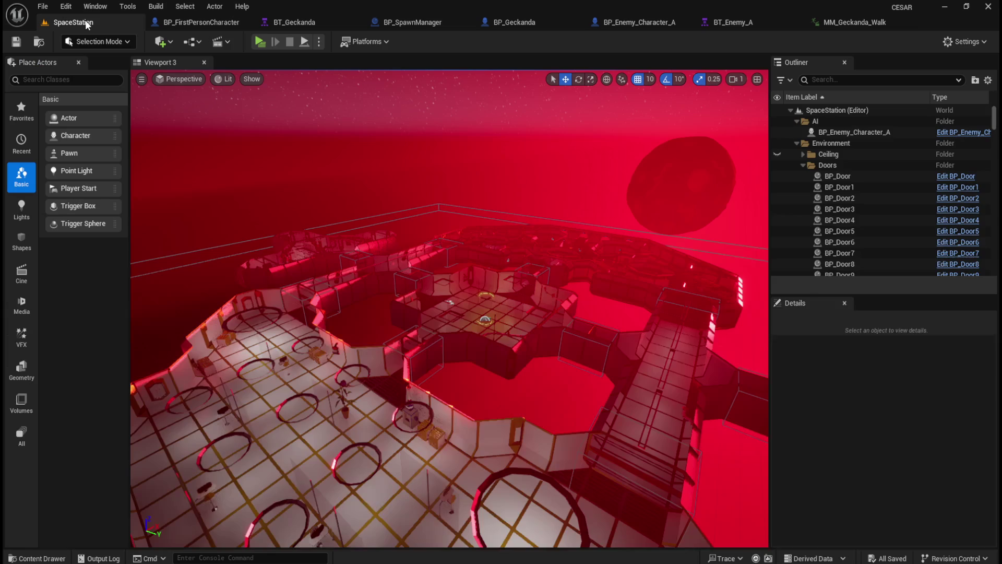
Confirm and save Rate Scale 2.3, then walk the player toward the yellow crates
click(845, 22)
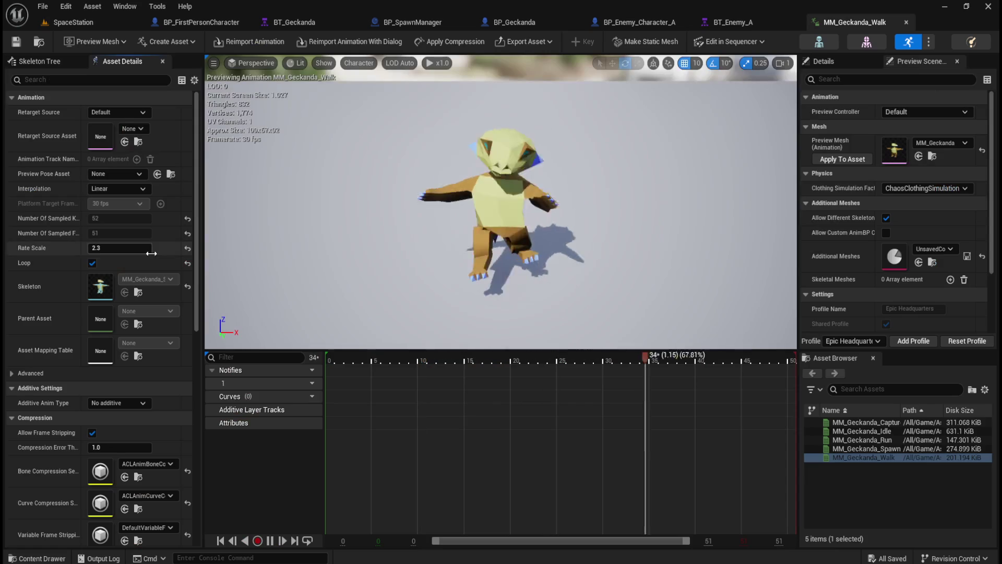
click(102, 248)
key(Return)
key(ctrl+s)
click(82, 23)
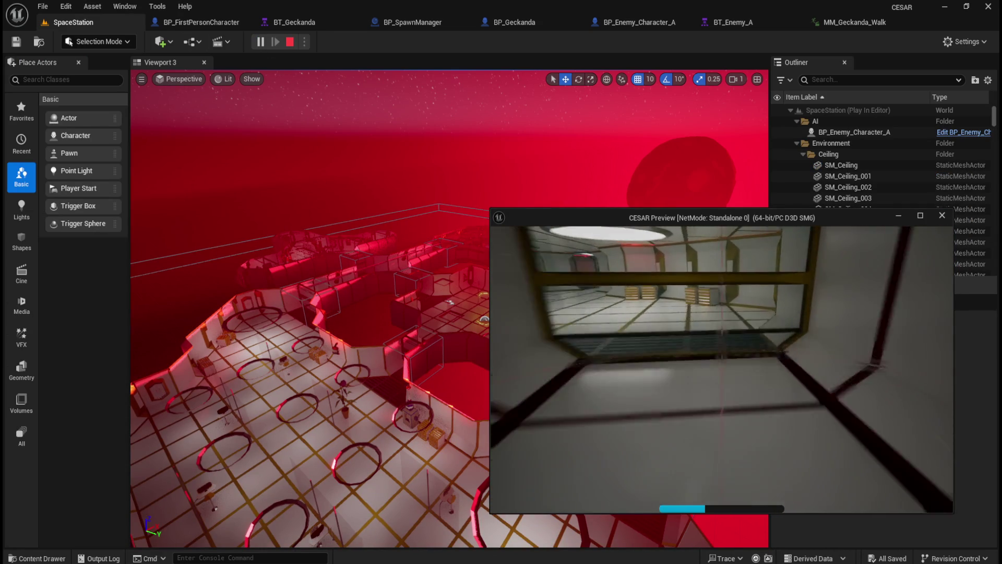
key(w)
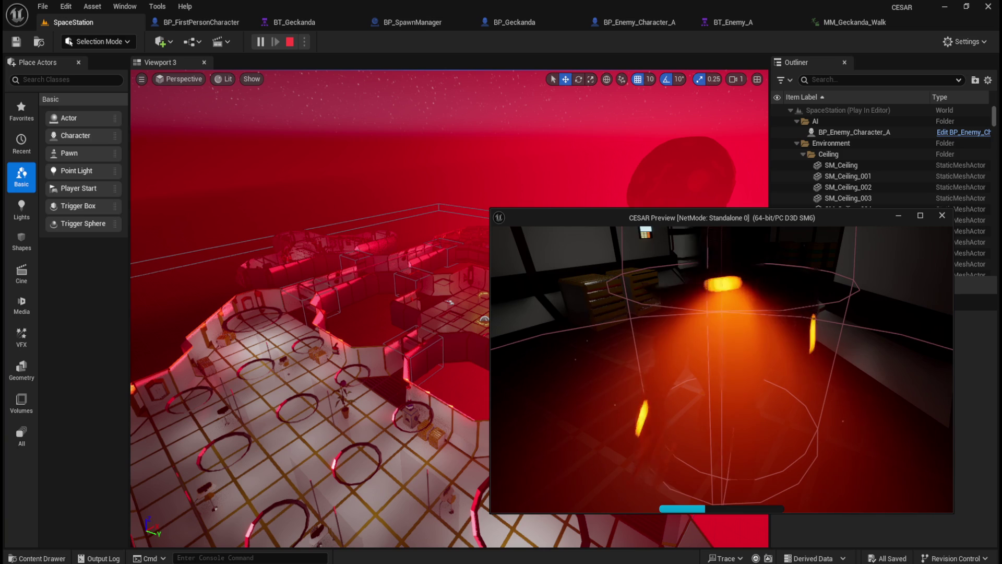
End the SpaceStation playtest after checking the Geckanda's faster walk
key(Escape)
Save all modified assets with File > Save All
click(42, 7)
click(71, 164)
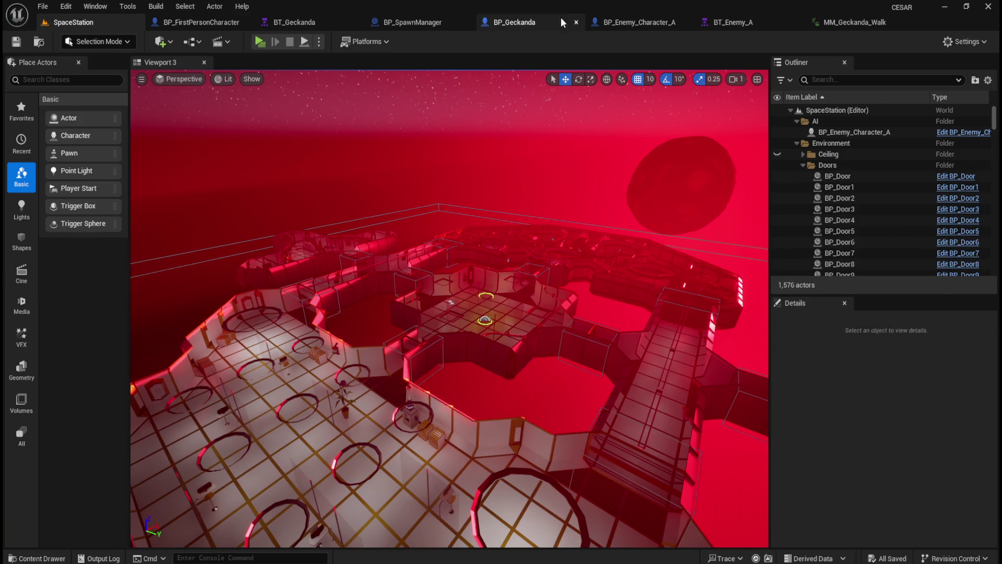
click(544, 20)
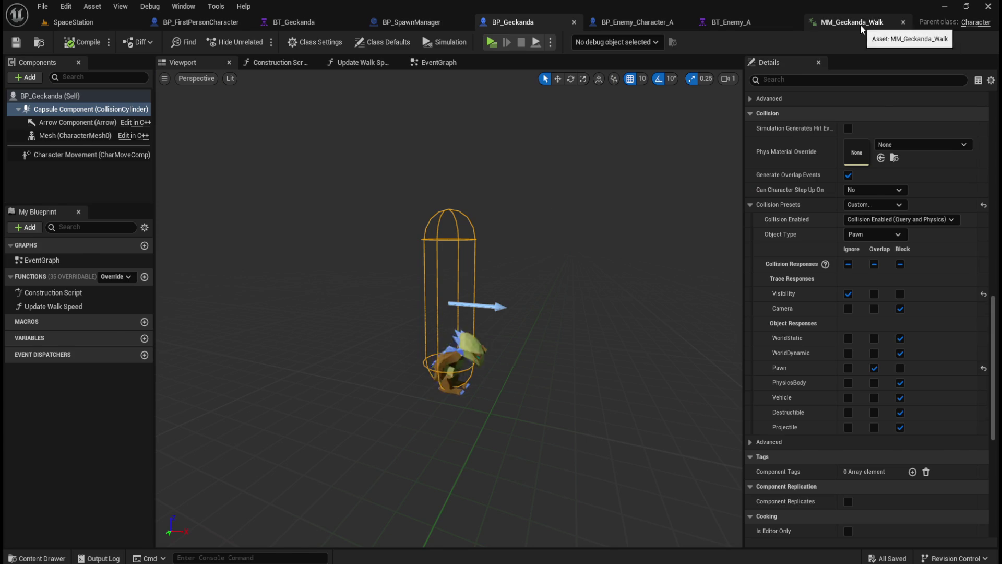
Confirm MM_Geckanda_Walk's interpolation stays Linear, then go back to BT_Geckanda
click(860, 24)
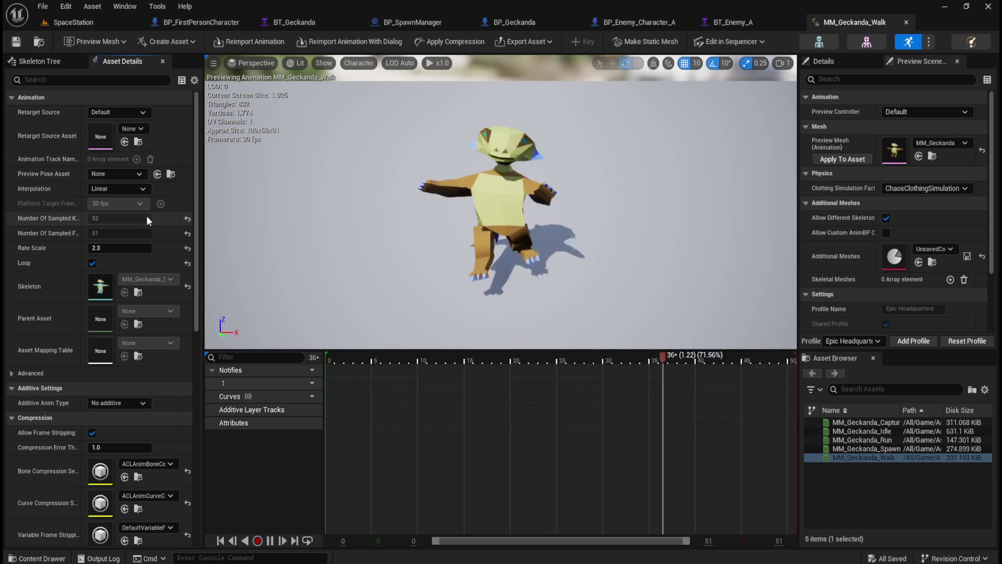
click(142, 190)
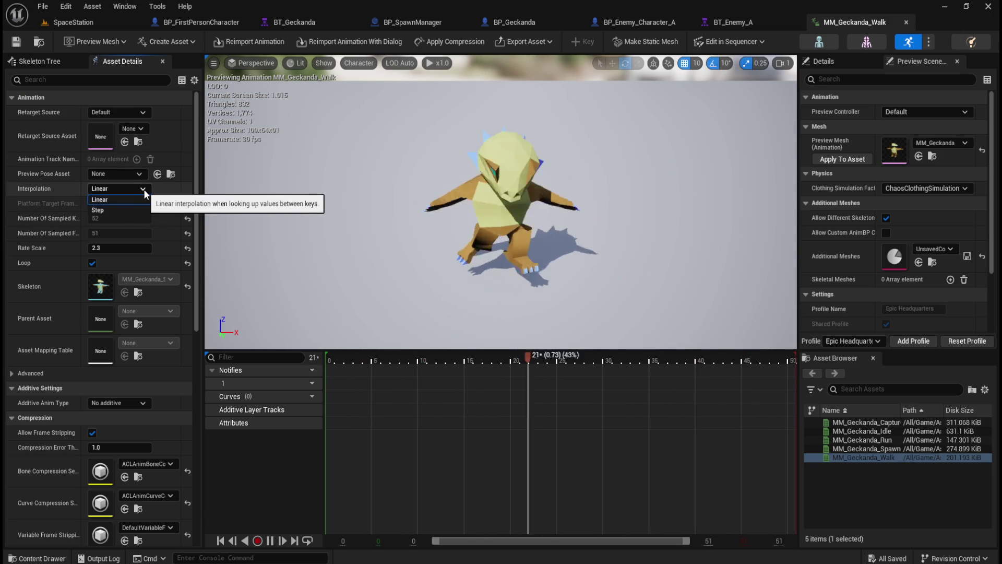
click(144, 186)
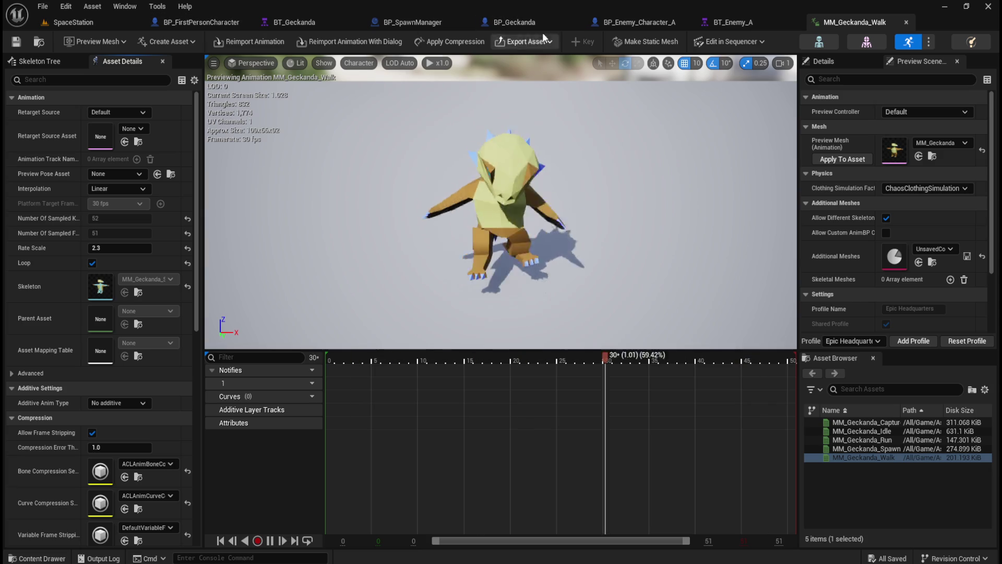
click(294, 22)
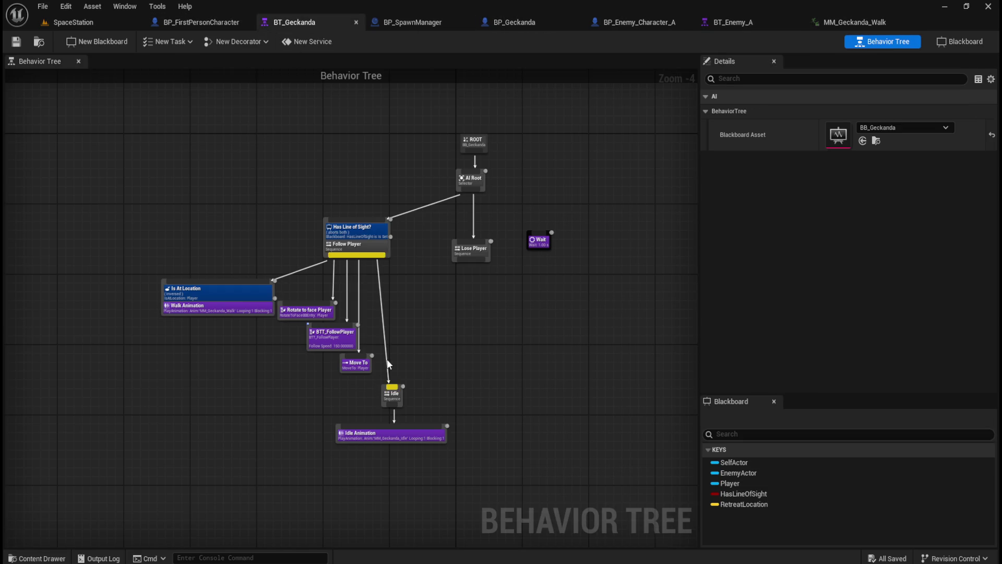
Briefly select BTT_FollowPlayer, then zoom out and pan until AI Root through Idle Animation shows
scroll(387, 359, up, 5)
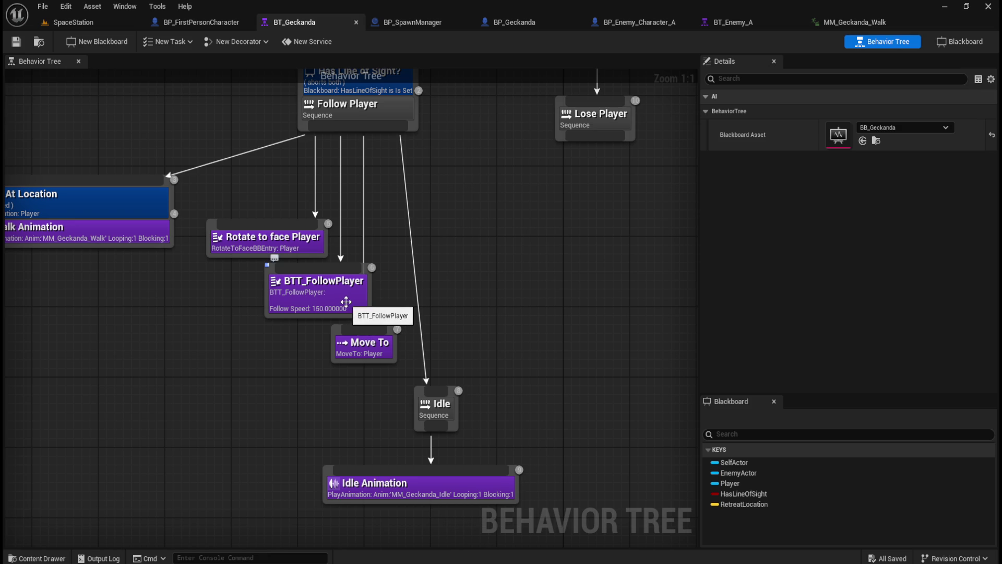
drag(240, 287, 386, 303)
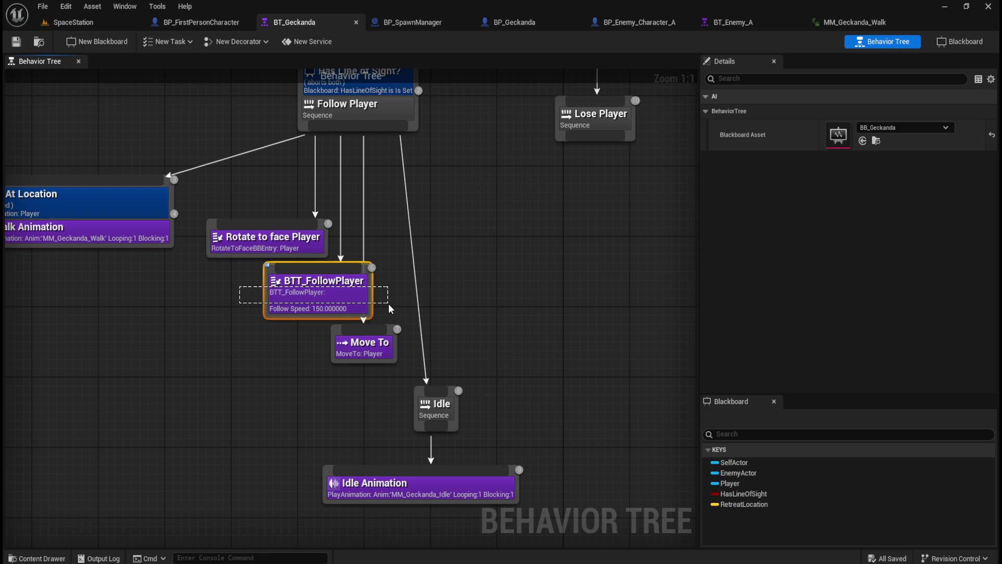
drag(389, 303, 388, 303)
click(492, 265)
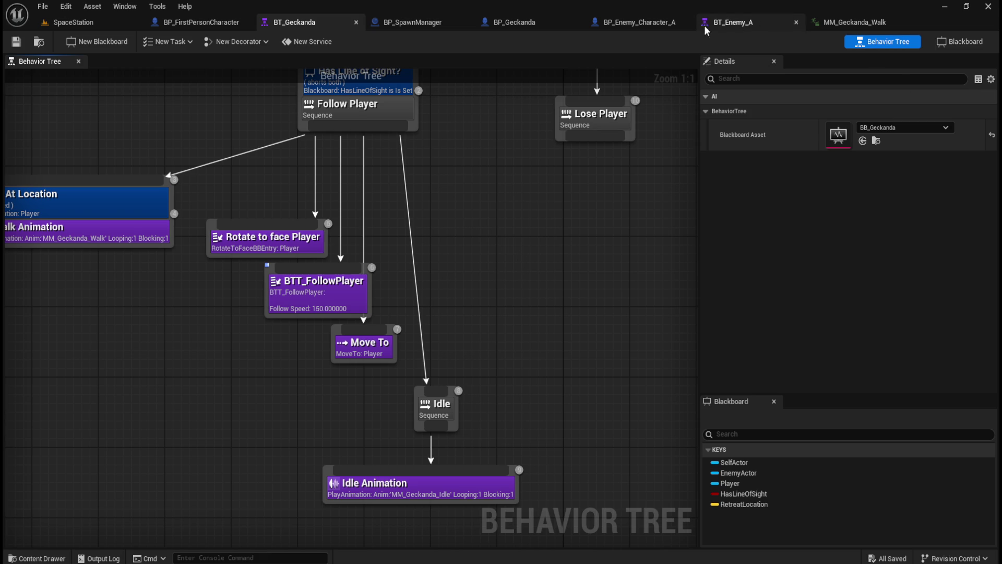
scroll(531, 301, down, 2)
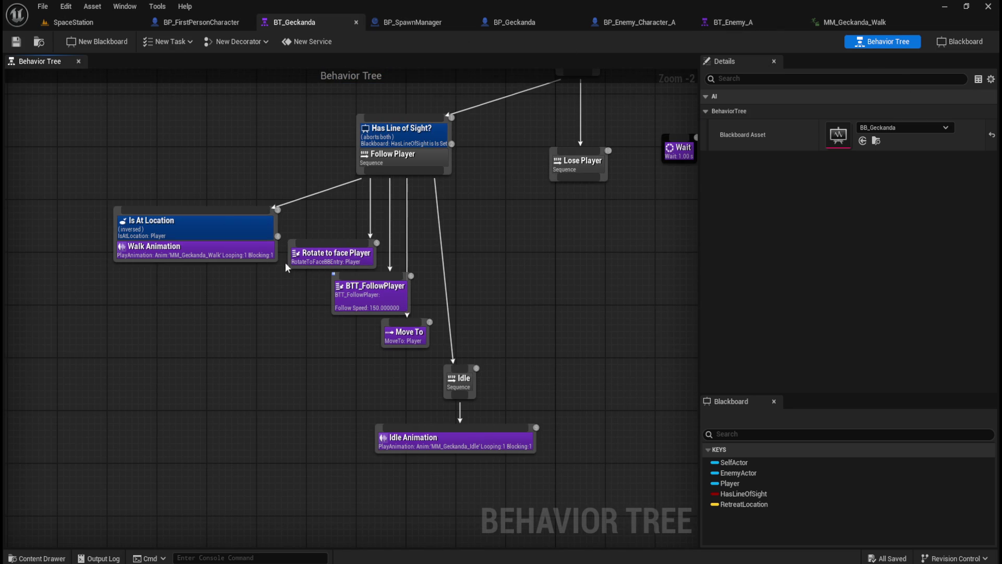
mouse_move(266, 175)
mouse_down()
mouse_move(293, 195)
mouse_move(201, 163)
mouse_move(168, 179)
mouse_move(244, 210)
mouse_move(239, 193)
mouse_up()
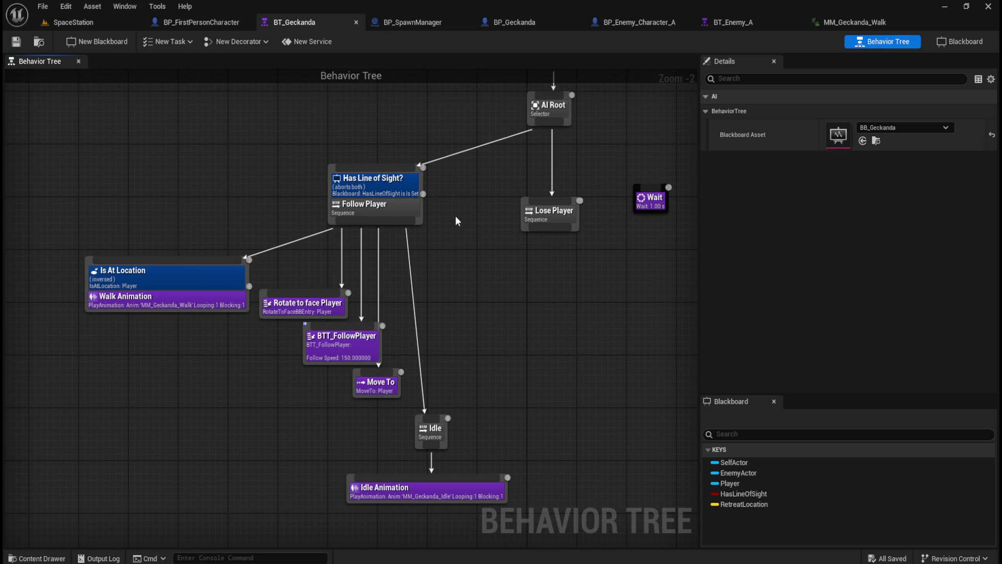
Edit the Is At Location decorator's Acceptable Radius value and commit it
click(187, 277)
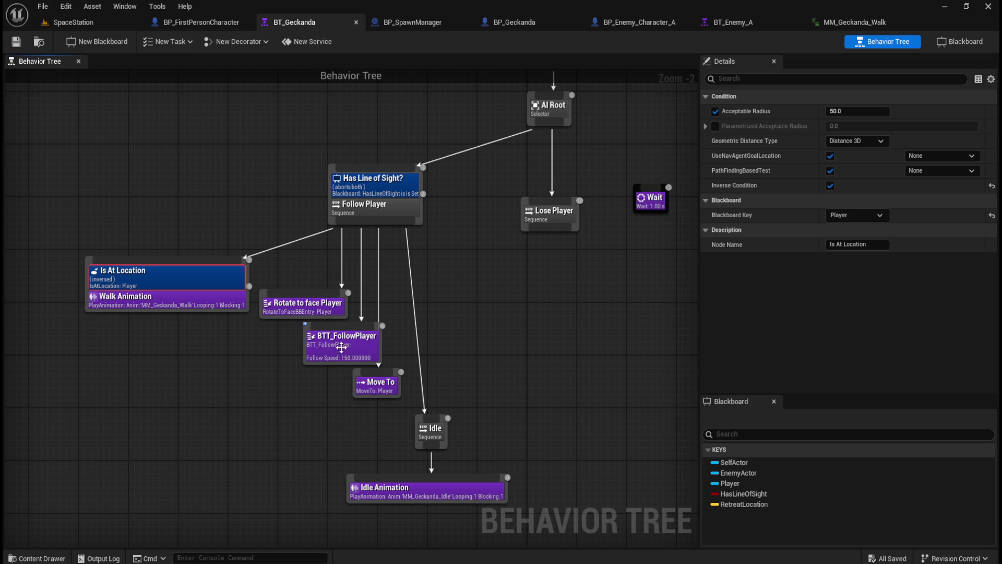
click(373, 387)
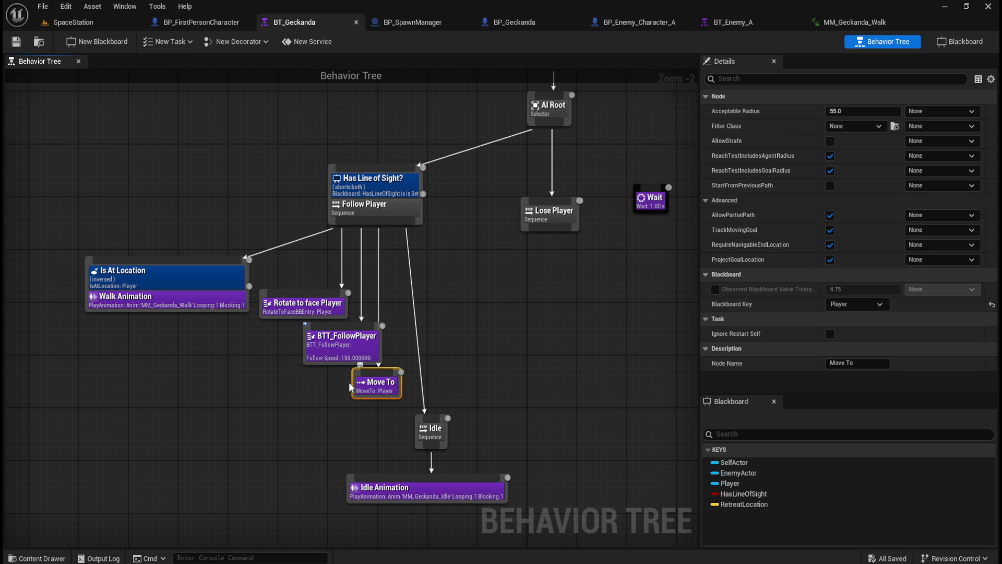
click(218, 282)
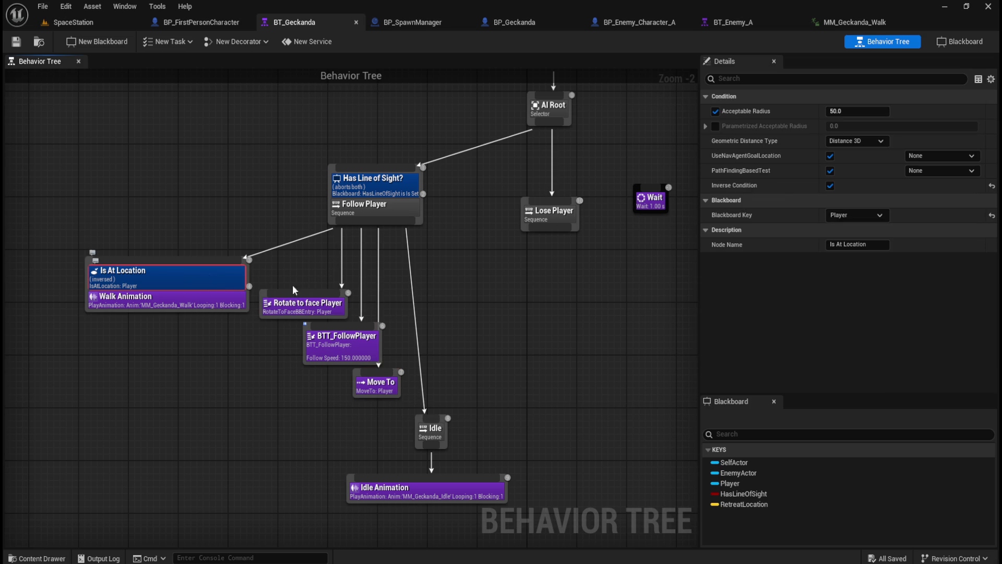
click(875, 111)
text(20)
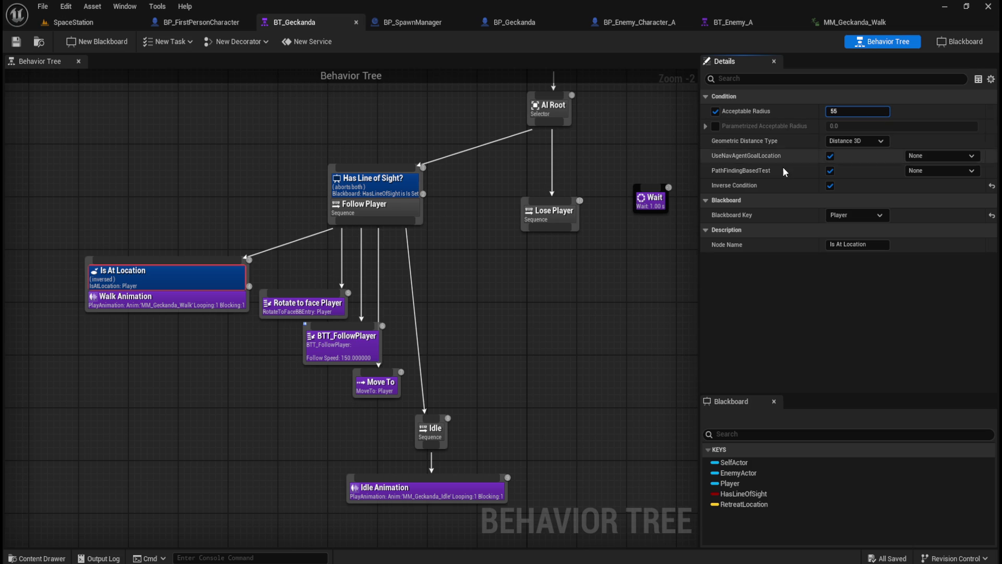
click(534, 309)
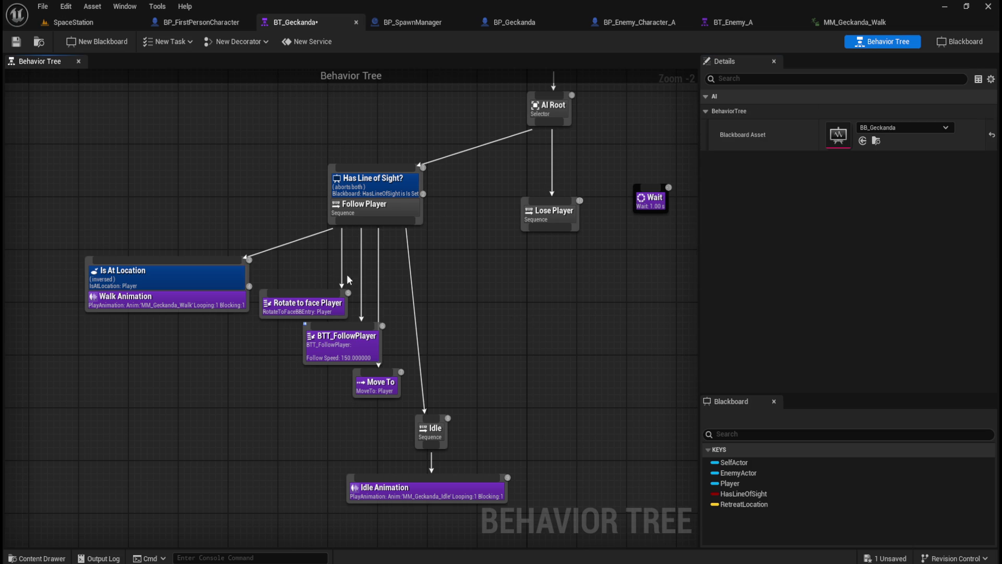
Recheck the decorator, then select Rotate to face Player to show precision 10.0 and Player key
click(184, 278)
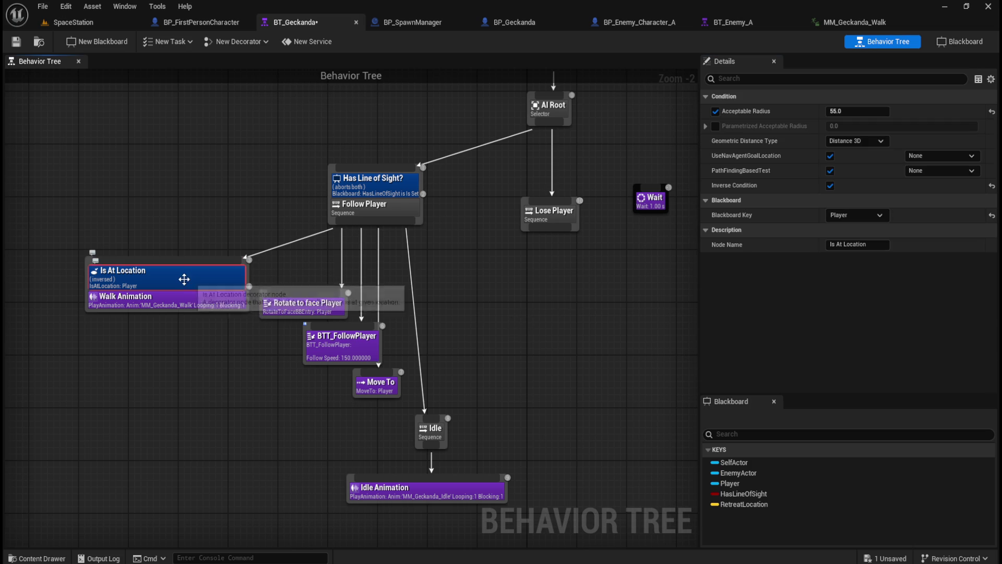
click(380, 391)
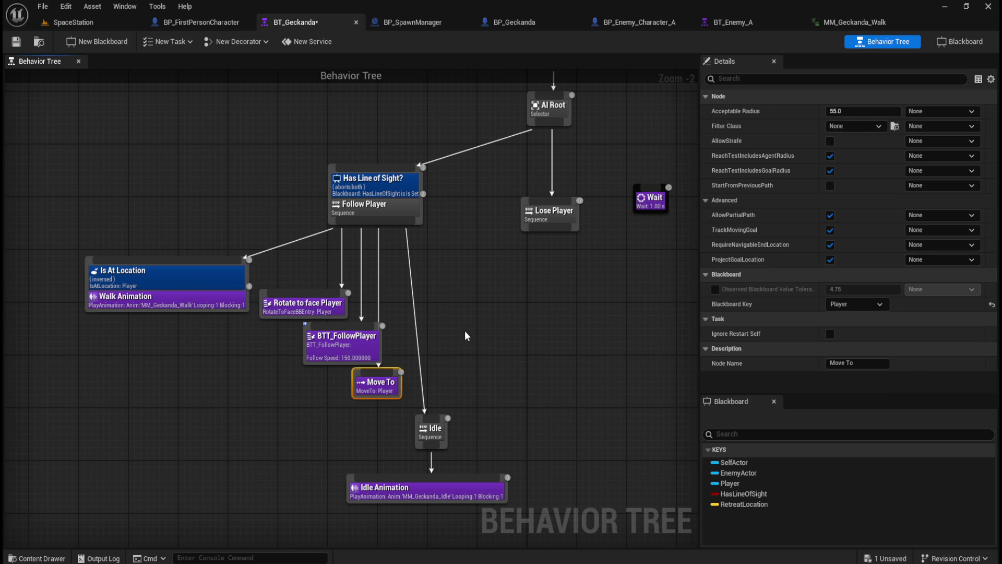
click(464, 330)
click(295, 308)
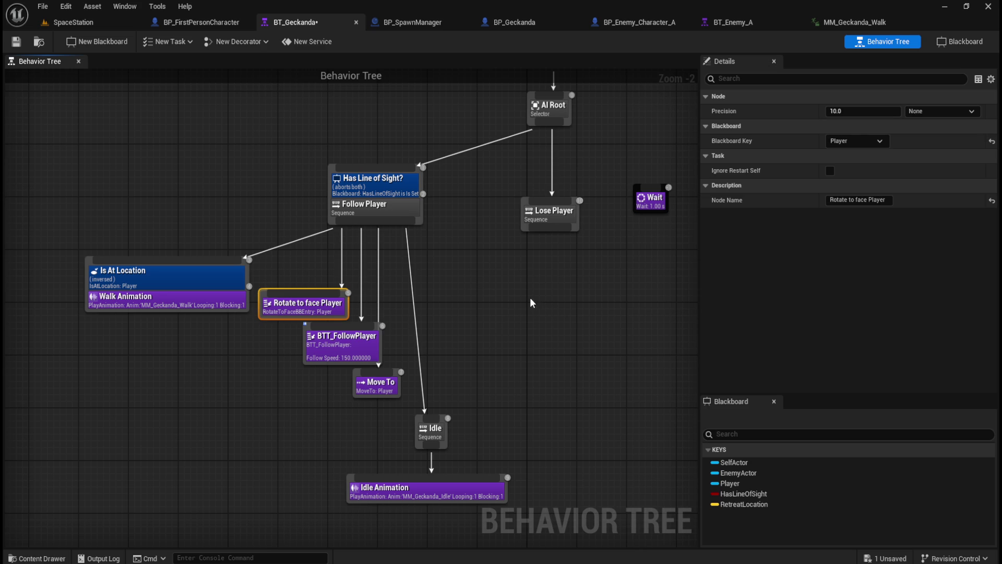
mouse_move(734, 111)
right_click(515, 315)
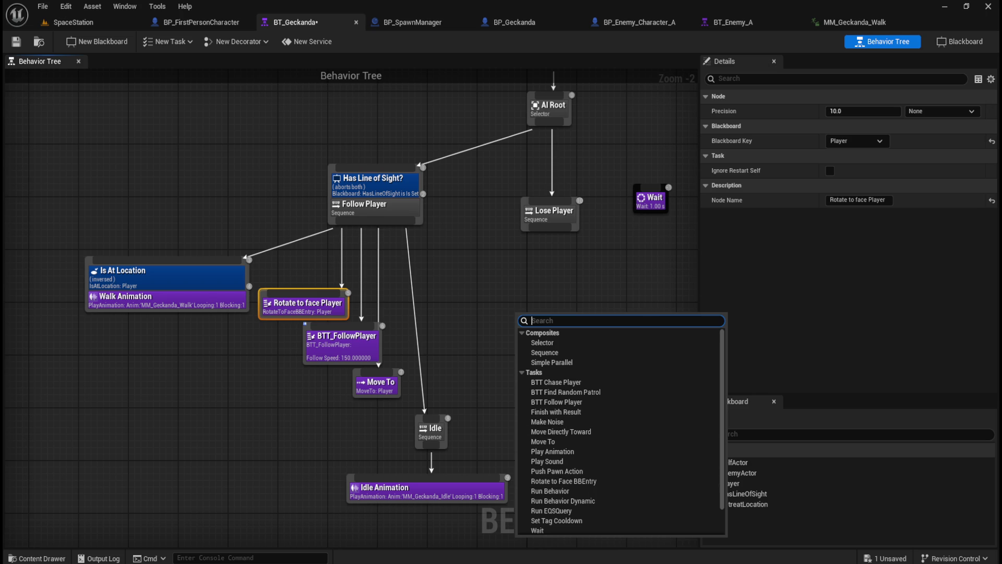
key(Escape)
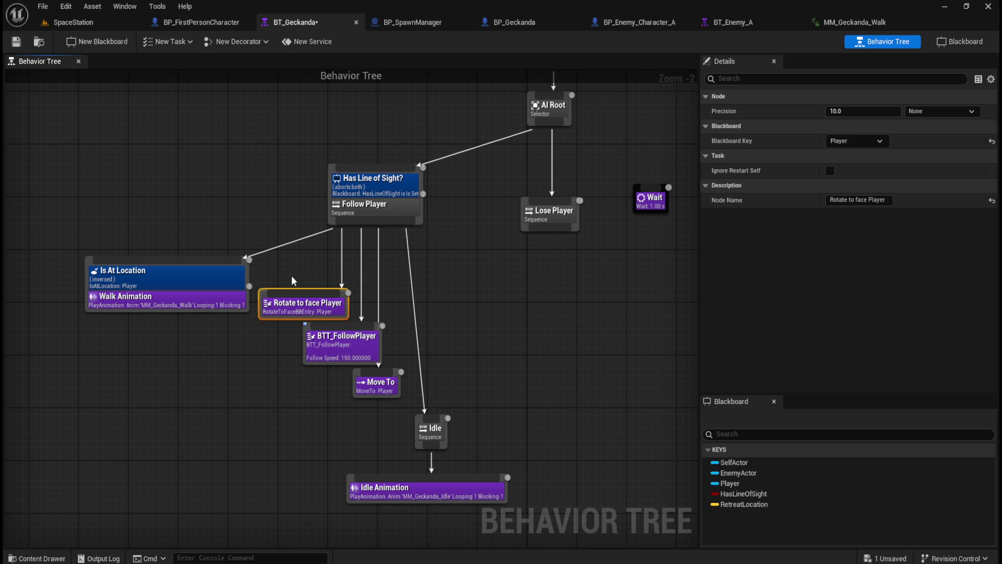
click(292, 275)
drag(256, 274, 354, 323)
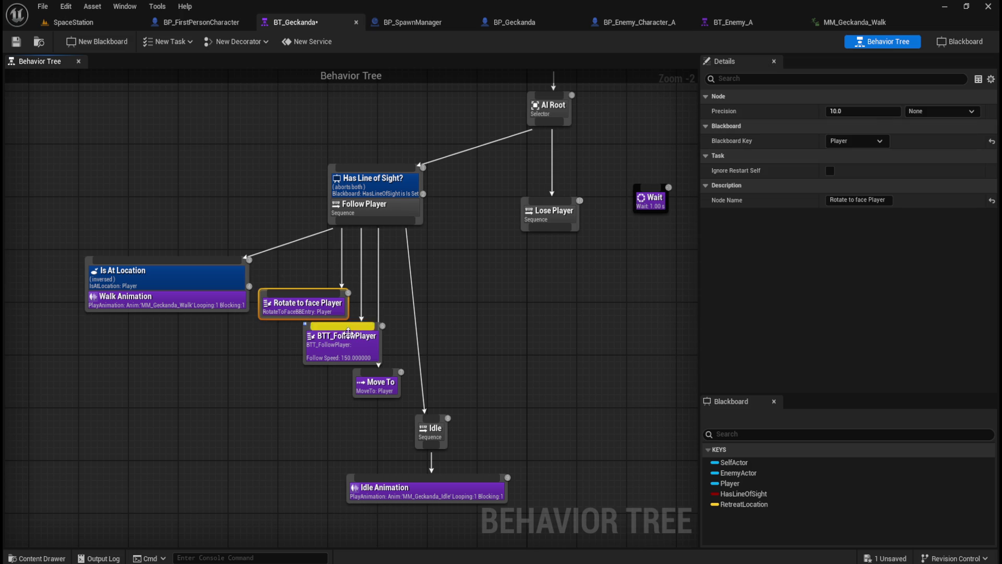
drag(251, 340, 390, 356)
click(222, 372)
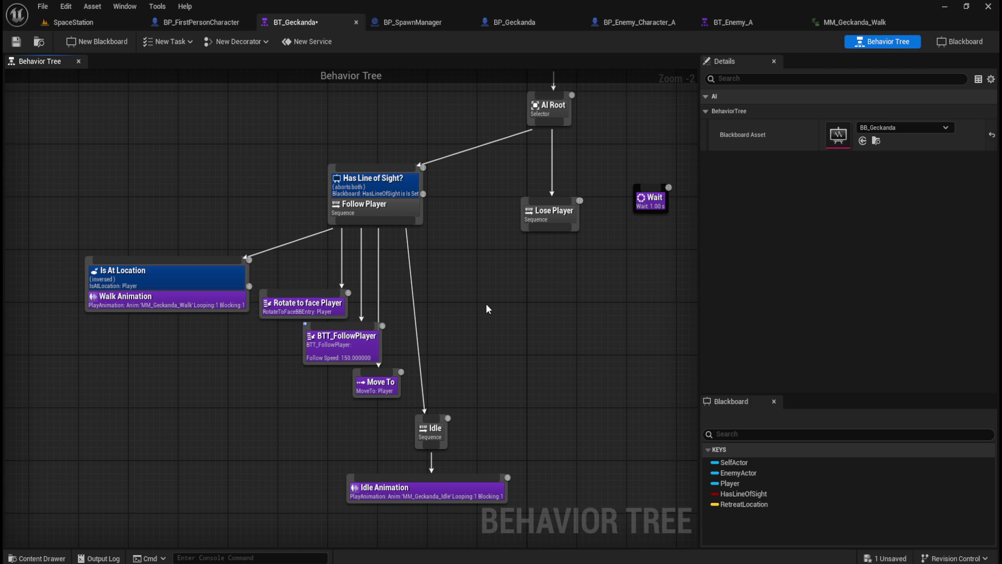
Browse the Content Drawer to Content > AI > Geckanda and open Geckanda_Controller
key(ctrl+space)
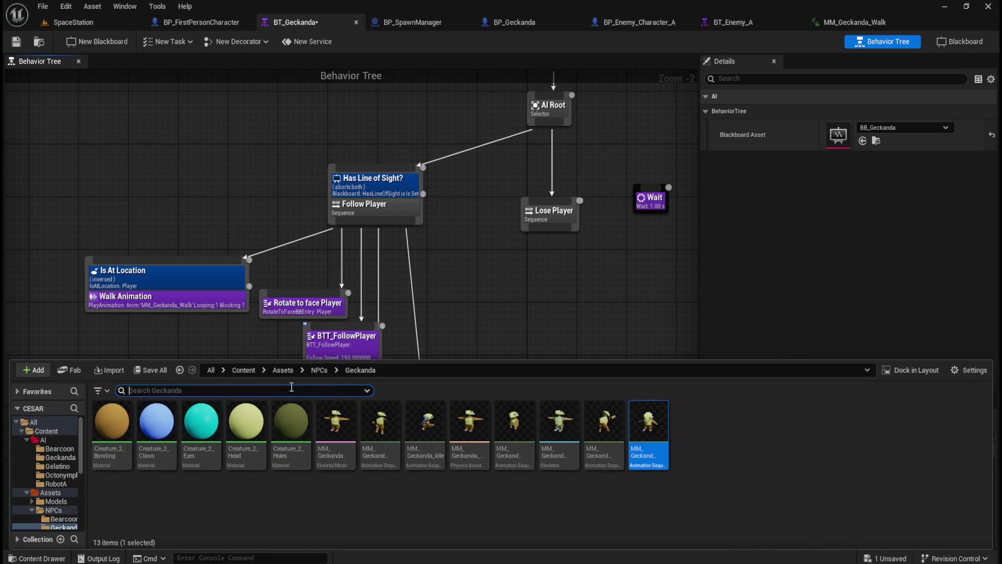
click(313, 372)
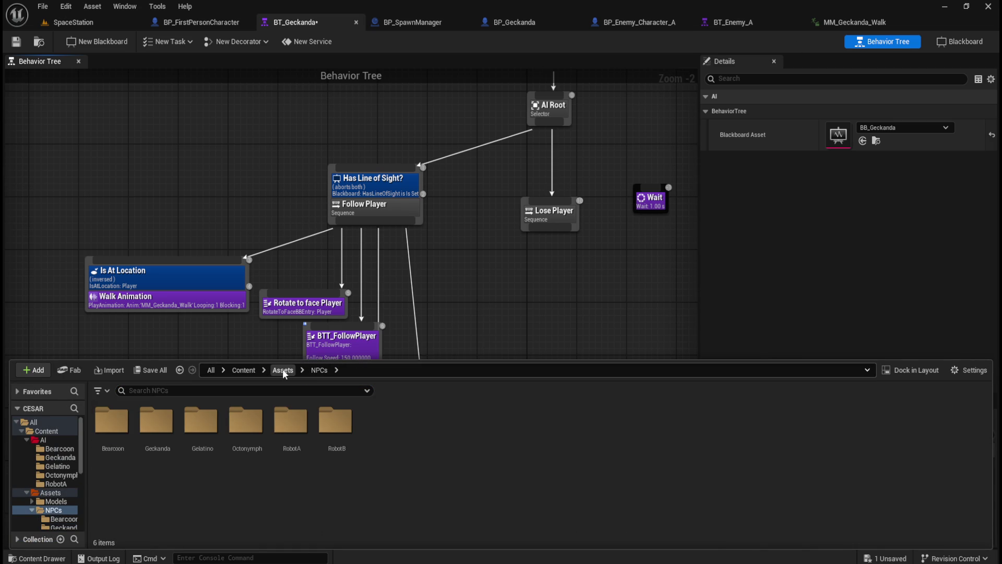
double_click(156, 420)
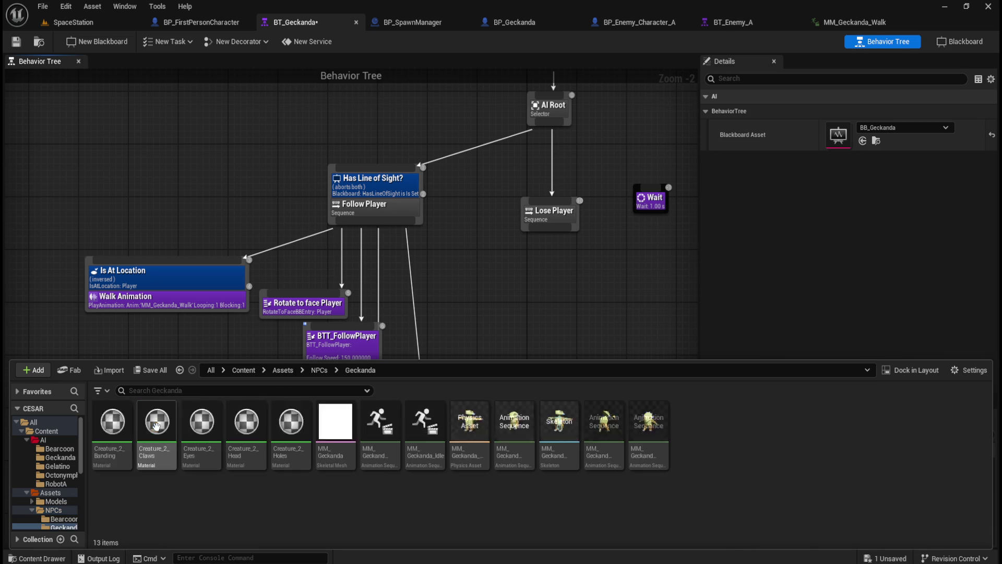
click(249, 371)
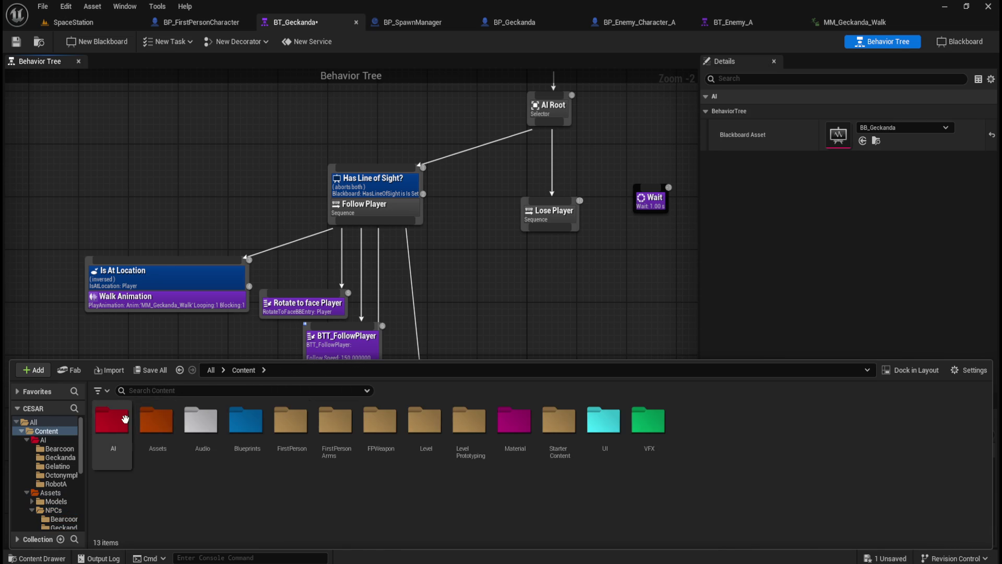
double_click(112, 420)
double_click(162, 427)
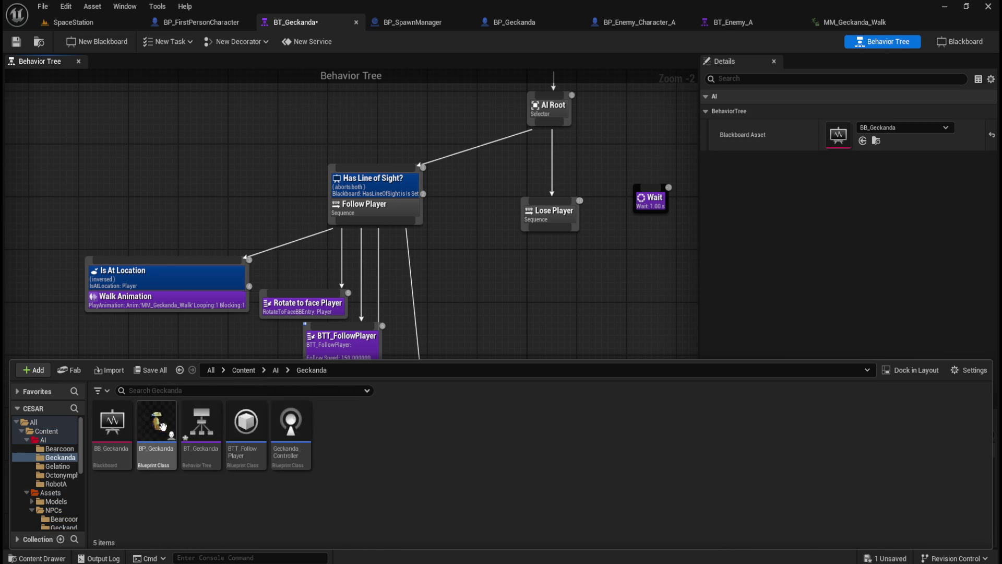
click(289, 455)
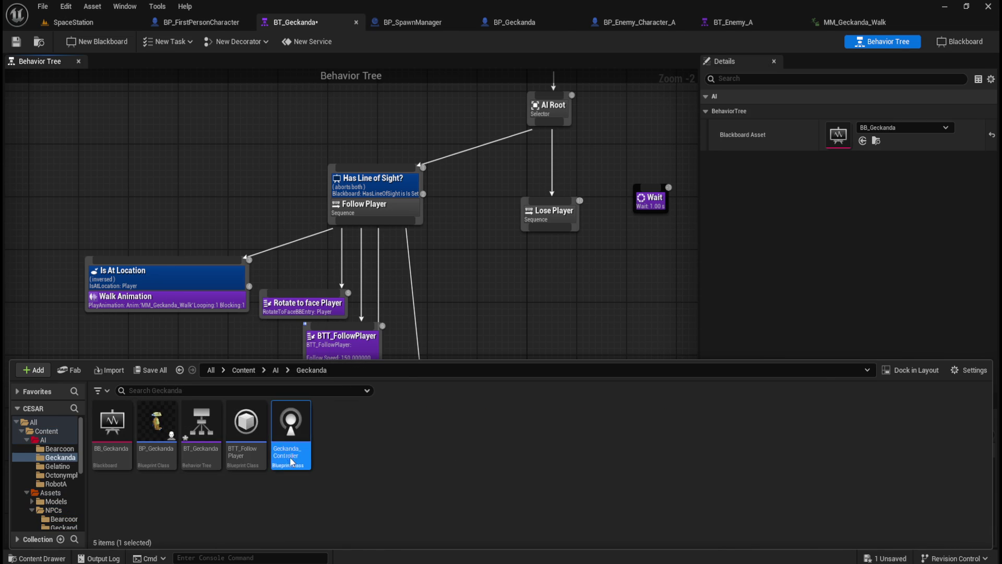
double_click(289, 456)
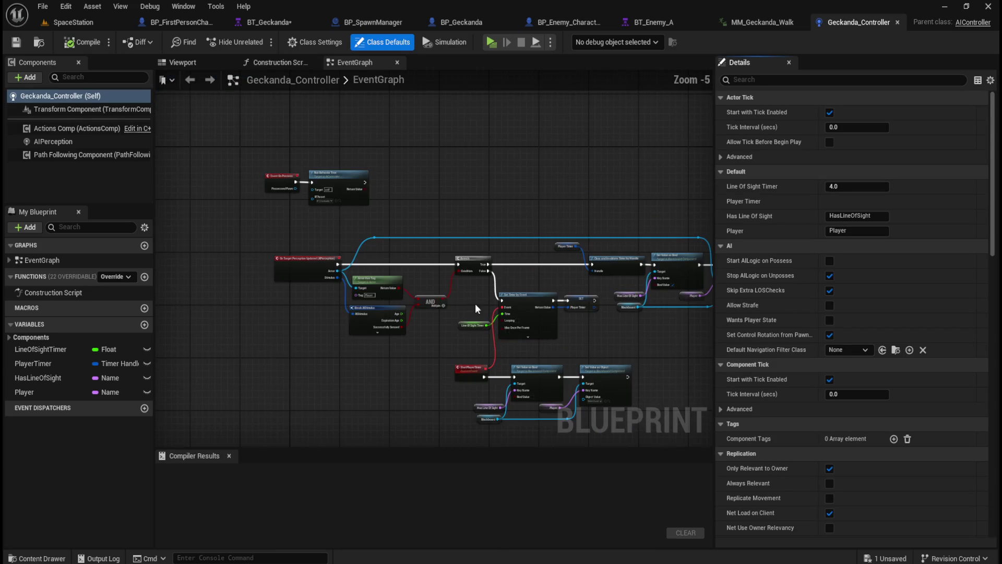
Inspect the controller's Run Behavior Tree and perception nodes, then select BTT_FollowPlayer in the Content Drawer
scroll(248, 289, down, 3)
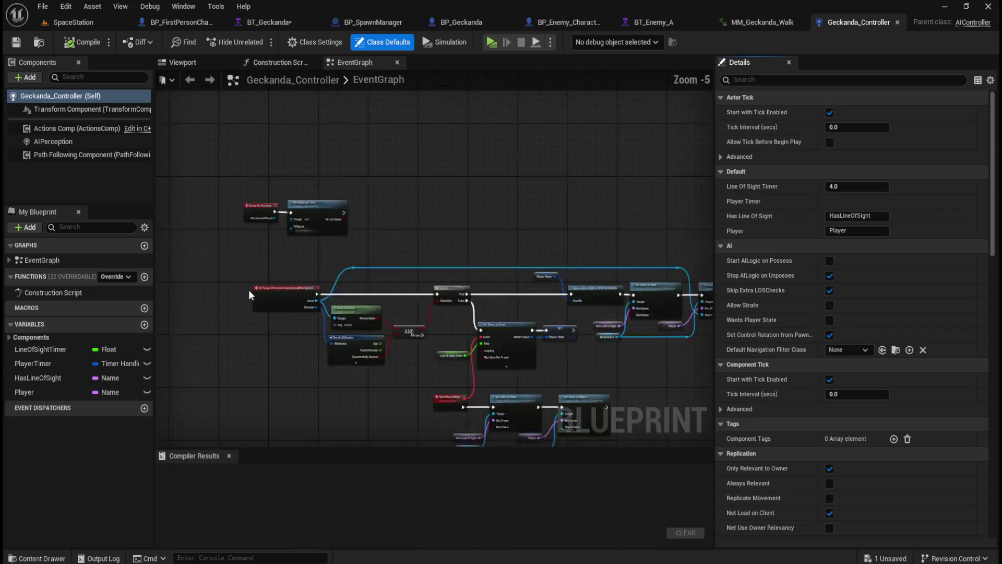
scroll(470, 302, up, 3)
scroll(355, 273, down, 1)
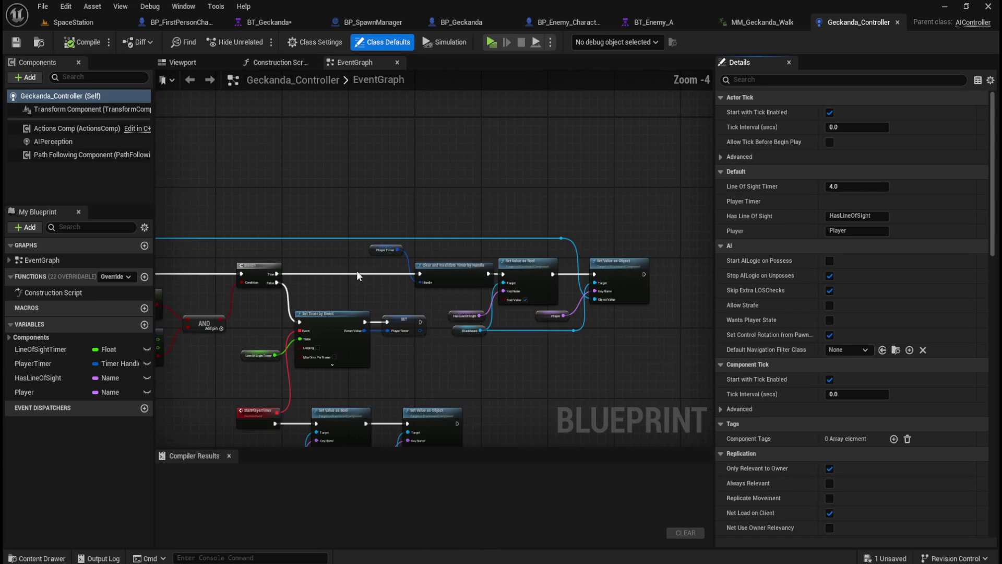
scroll(523, 322, up, 2)
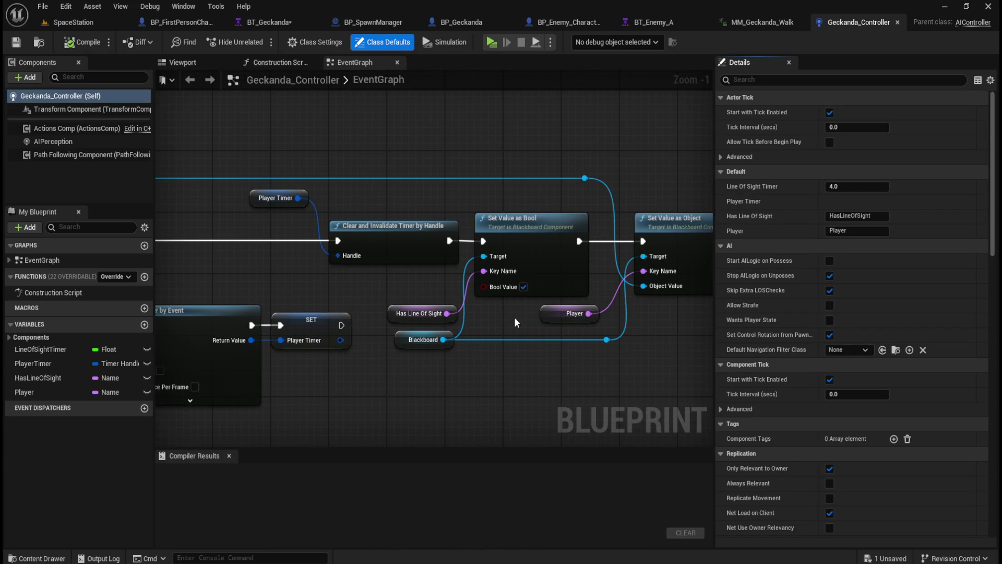
scroll(518, 303, down, 5)
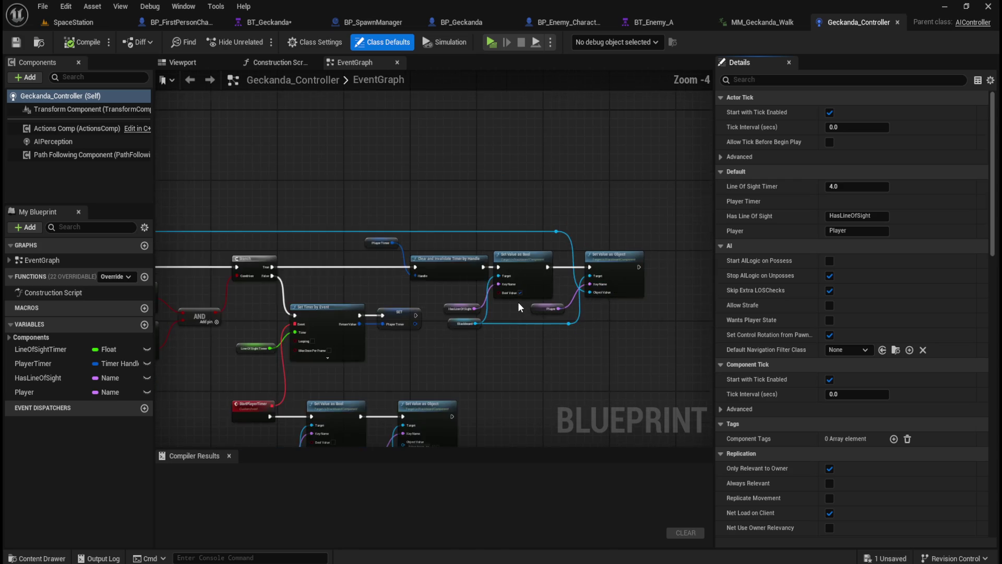
scroll(337, 280, up, 2)
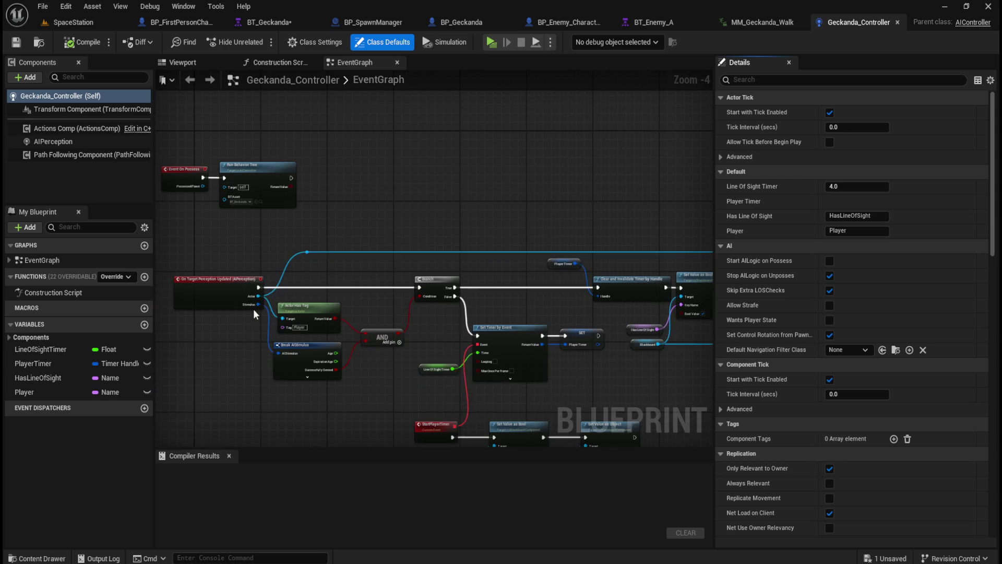
scroll(253, 309, up, 2)
mouse_move(406, 269)
mouse_down()
mouse_move(523, 242)
mouse_move(492, 263)
mouse_up()
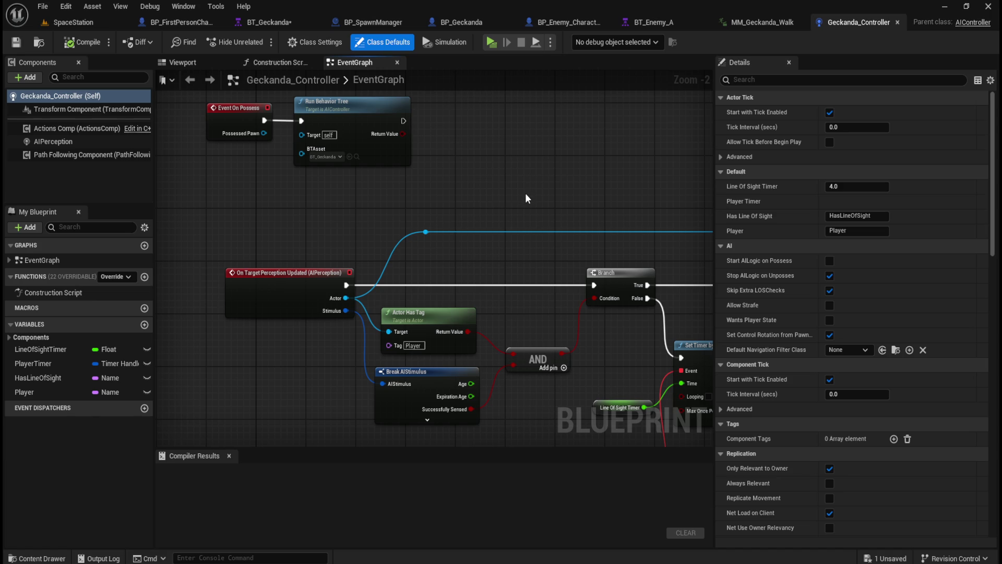
key(ctrl+space)
click(239, 478)
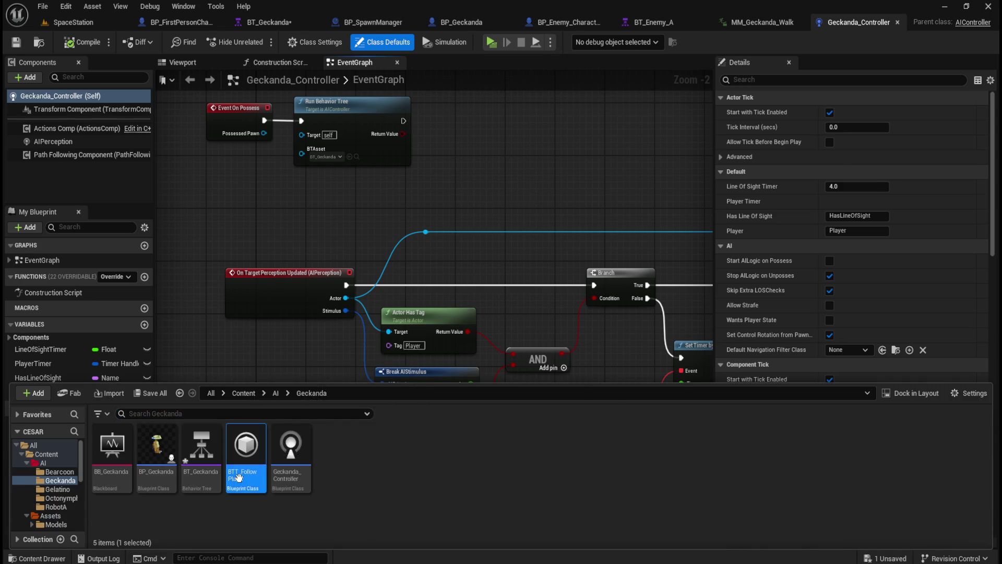
Open the BTT_FollowPlayer task blueprint, then return to the BT_Geckanda tree
double_click(239, 477)
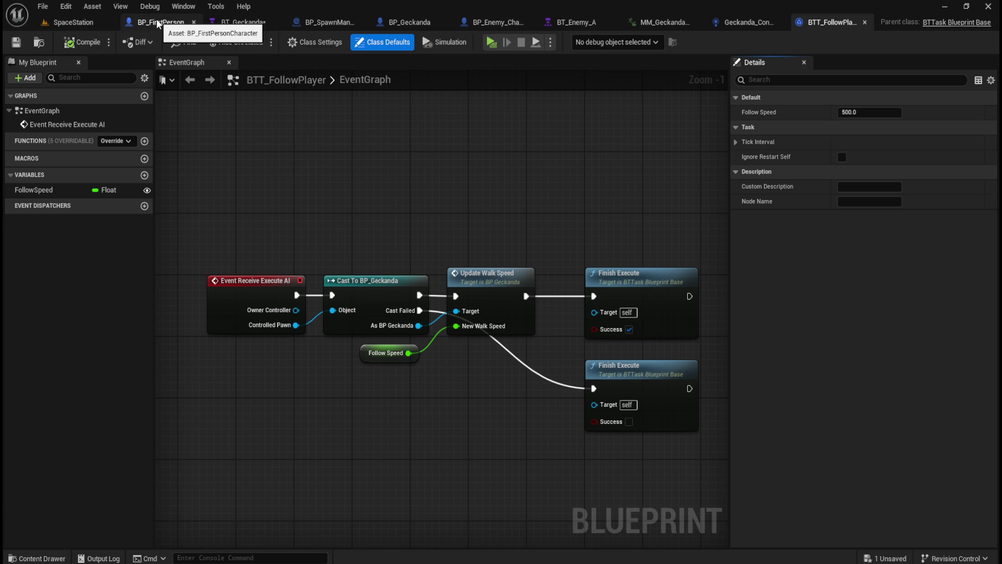
click(240, 22)
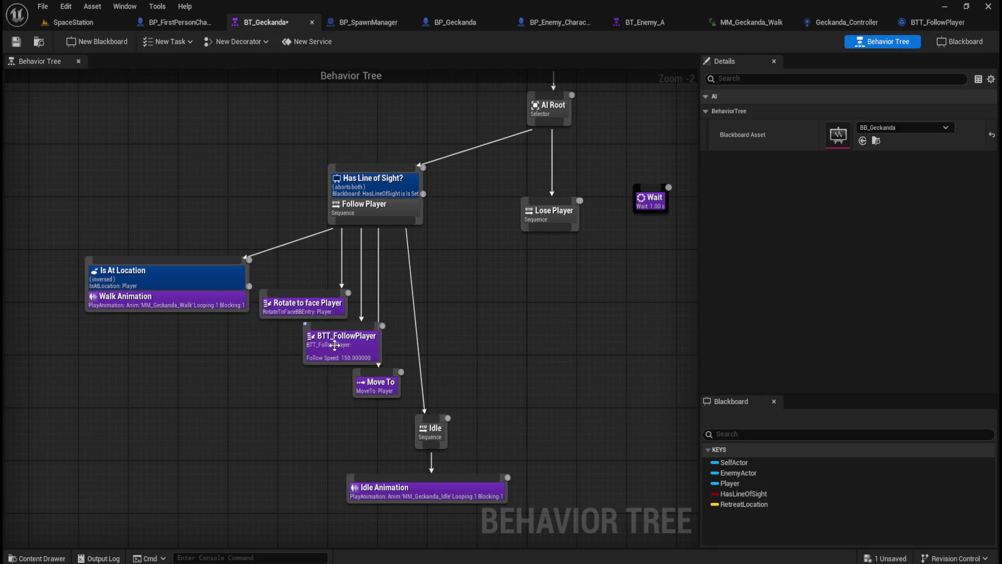
Check BTT_FollowPlayer's Follow Speed of 150.0, then marquee-select every node in its blueprint graph
click(317, 307)
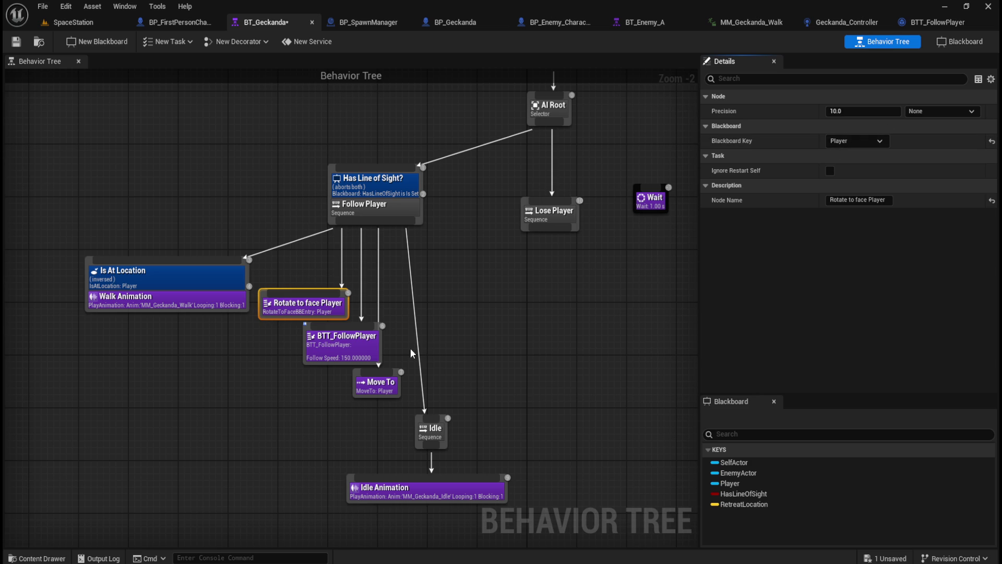
click(343, 348)
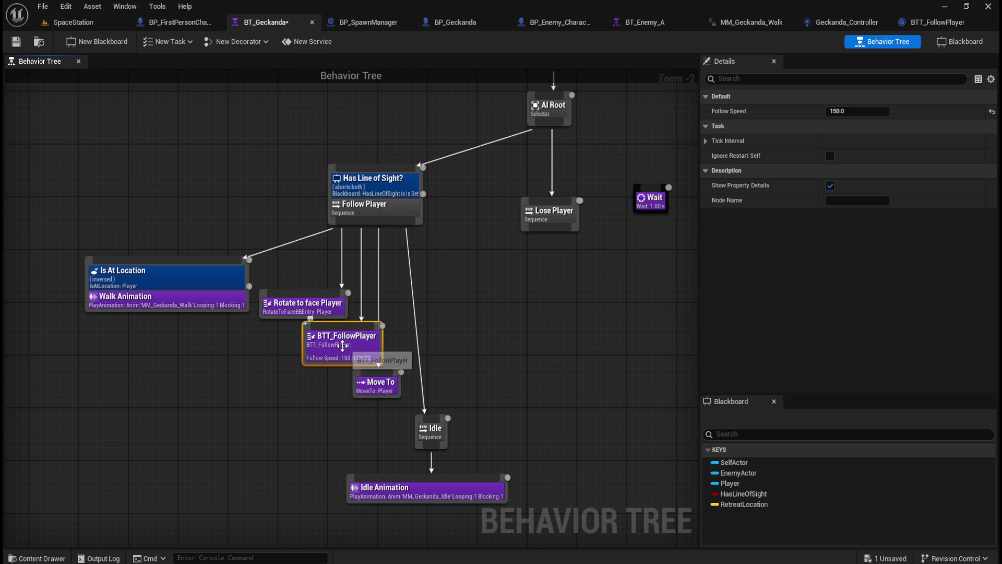
click(924, 26)
drag(225, 216, 673, 461)
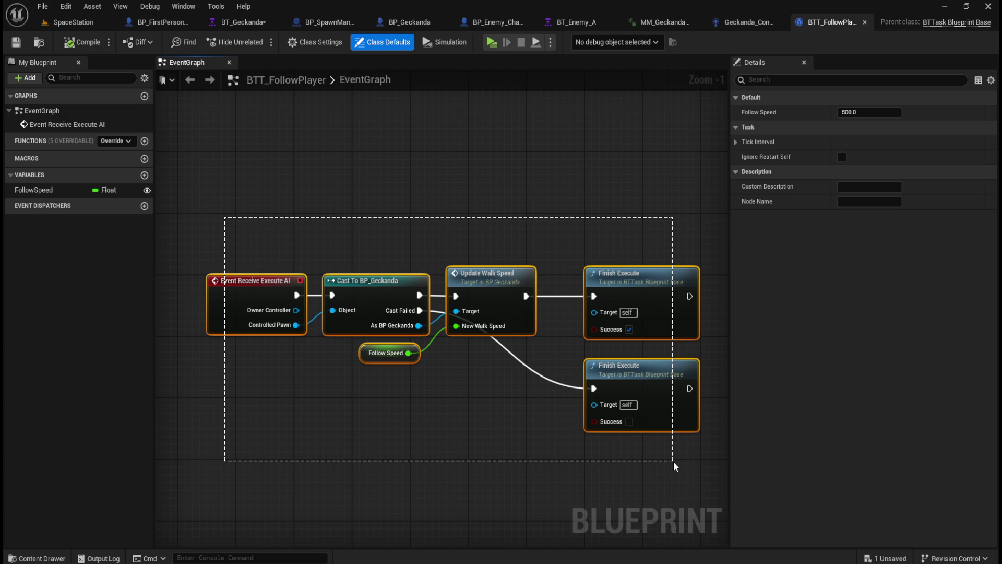
Cycle through the open editor tabs, deselect the BTT_FollowPlayer graph nodes, and return to BT_Geckanda
drag(673, 461, 673, 462)
click(748, 21)
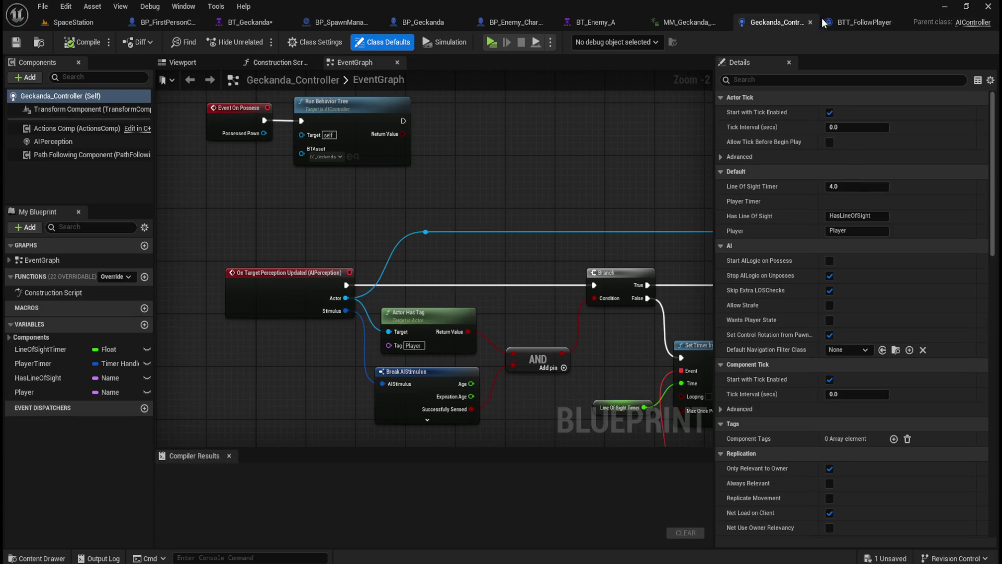
click(698, 23)
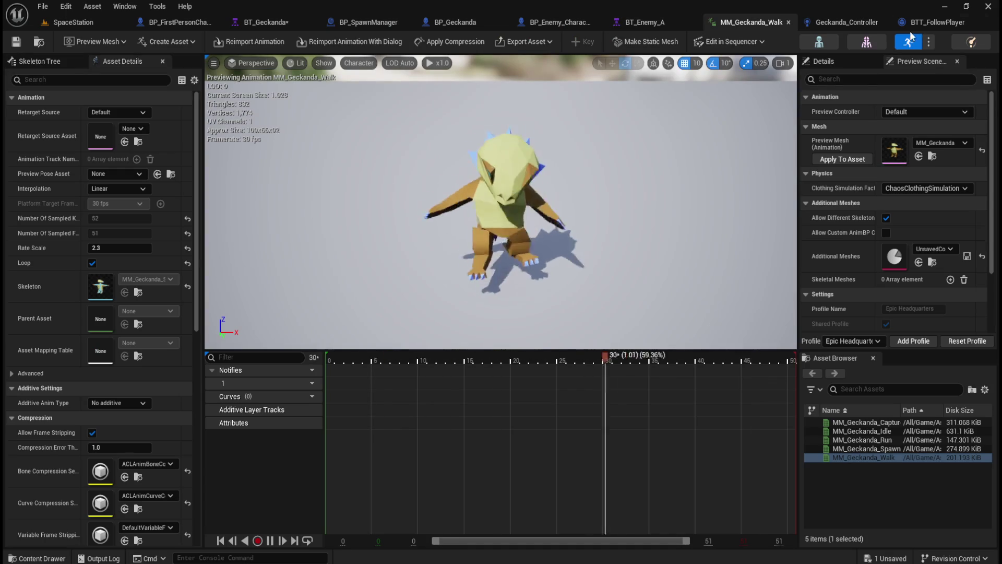
click(772, 22)
click(619, 21)
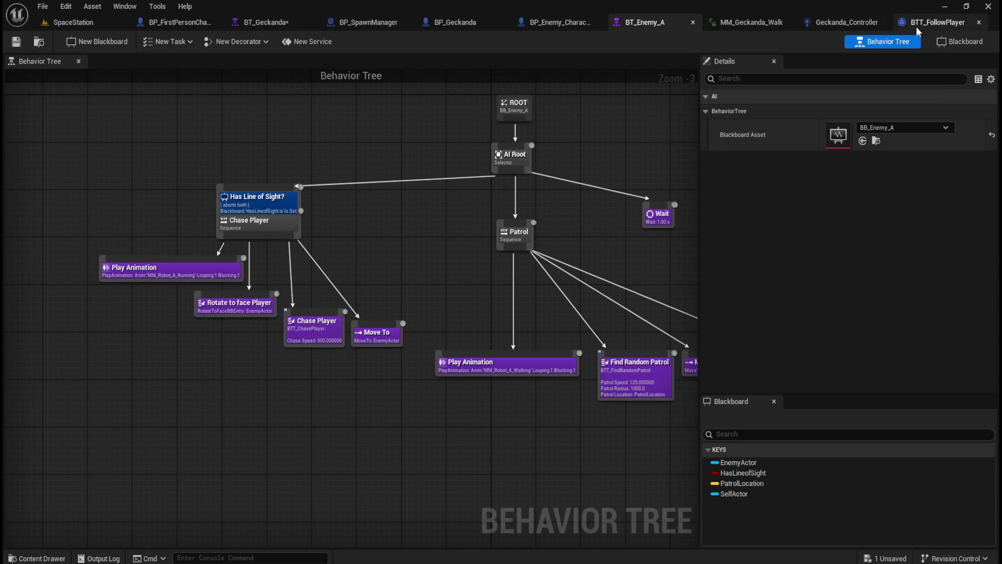
click(551, 22)
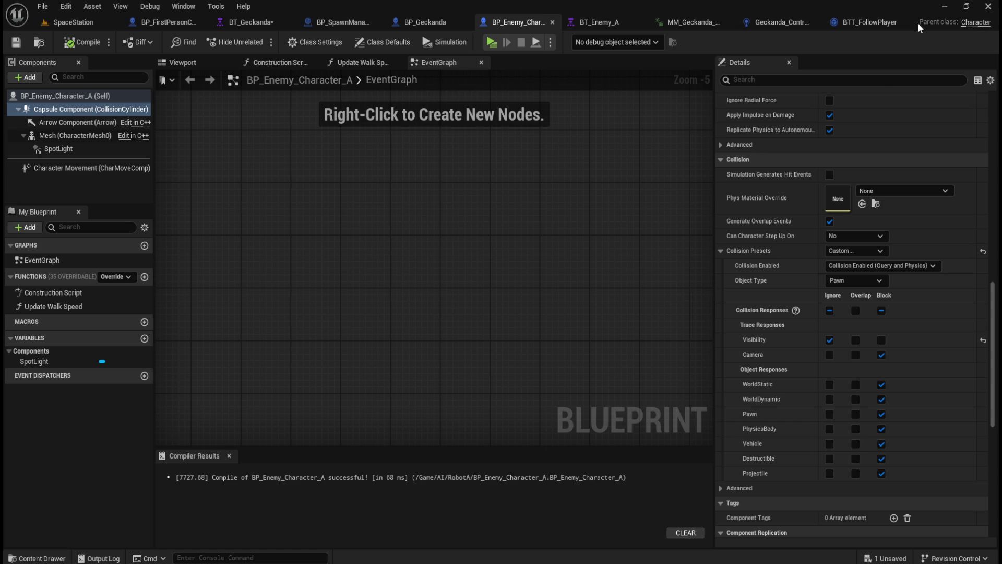
click(244, 22)
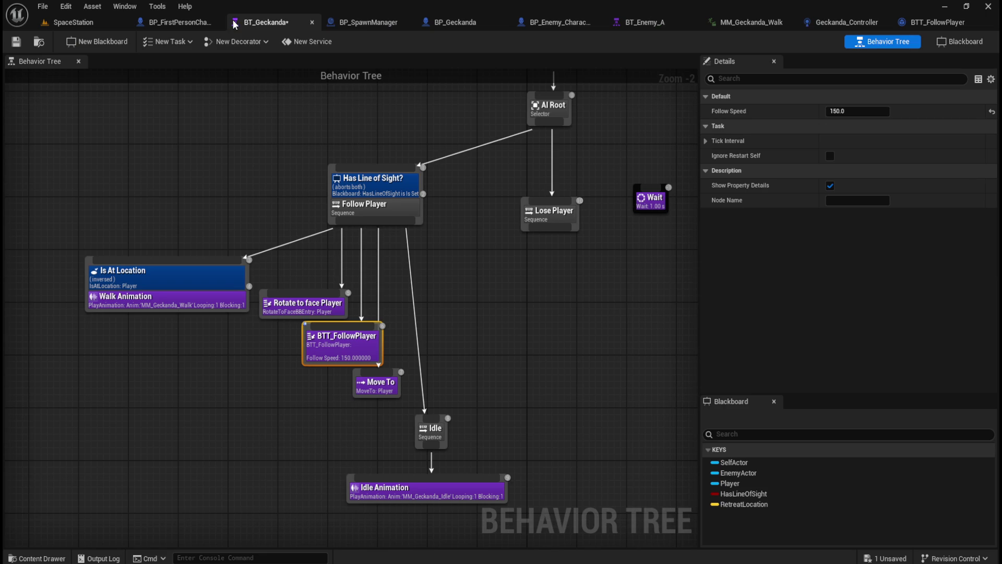
click(934, 22)
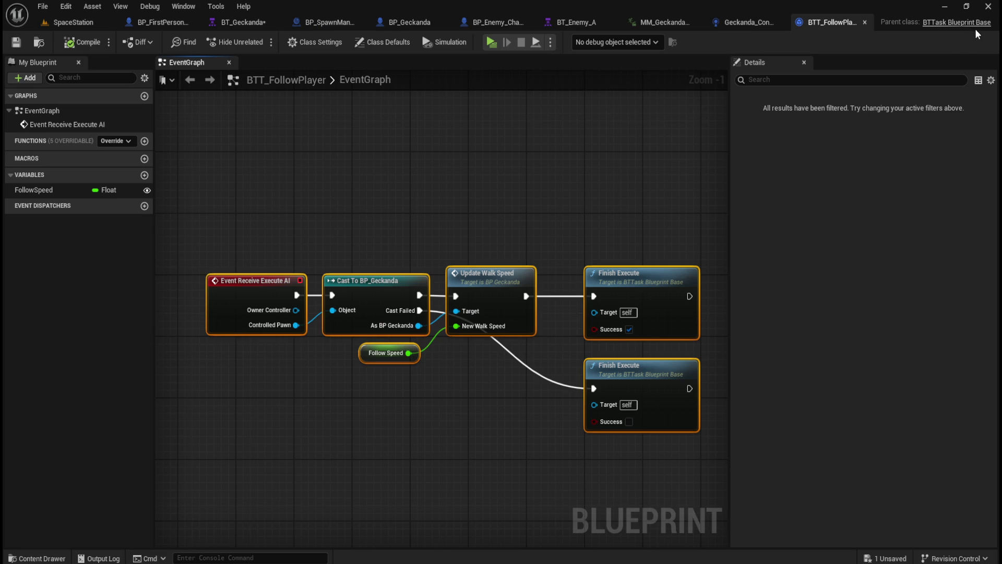
click(574, 186)
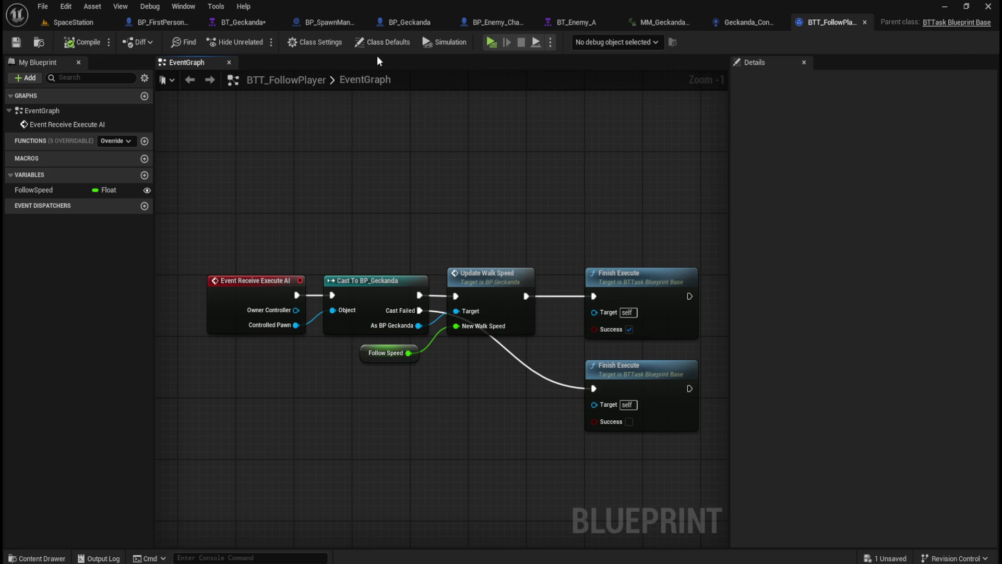
click(254, 22)
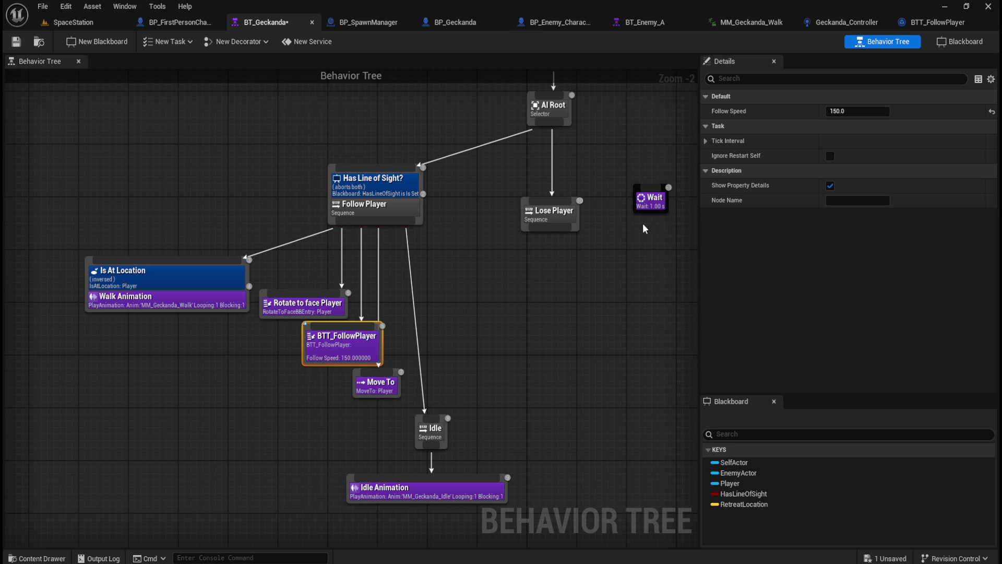
Save every unsaved asset via File > Save All and deselect the follow-player node
click(52, 11)
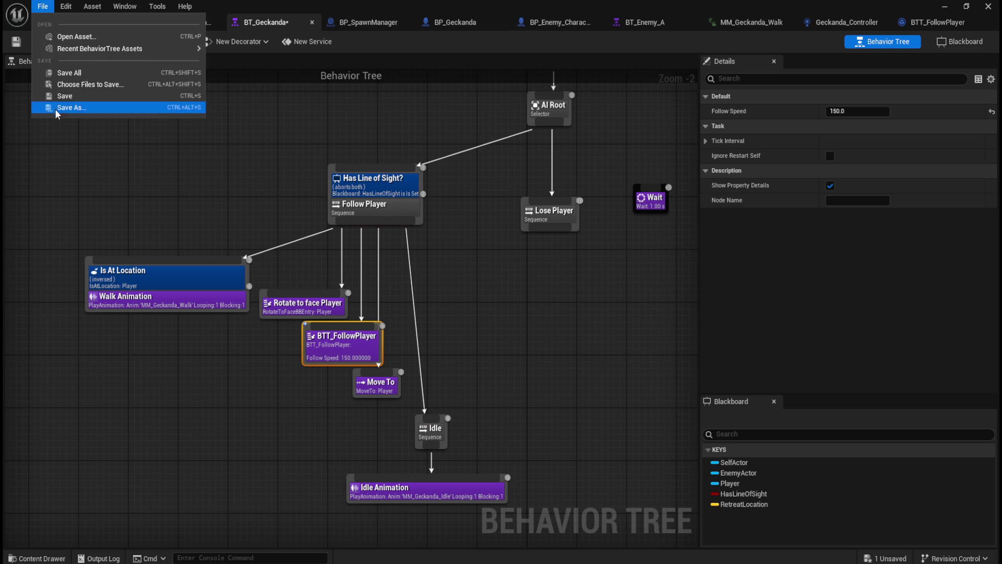
click(67, 76)
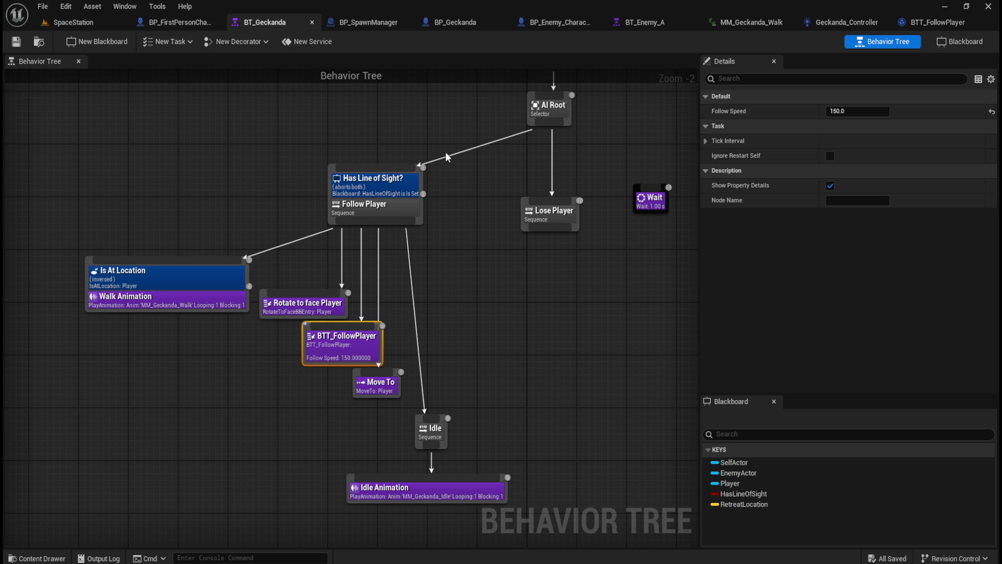
click(453, 314)
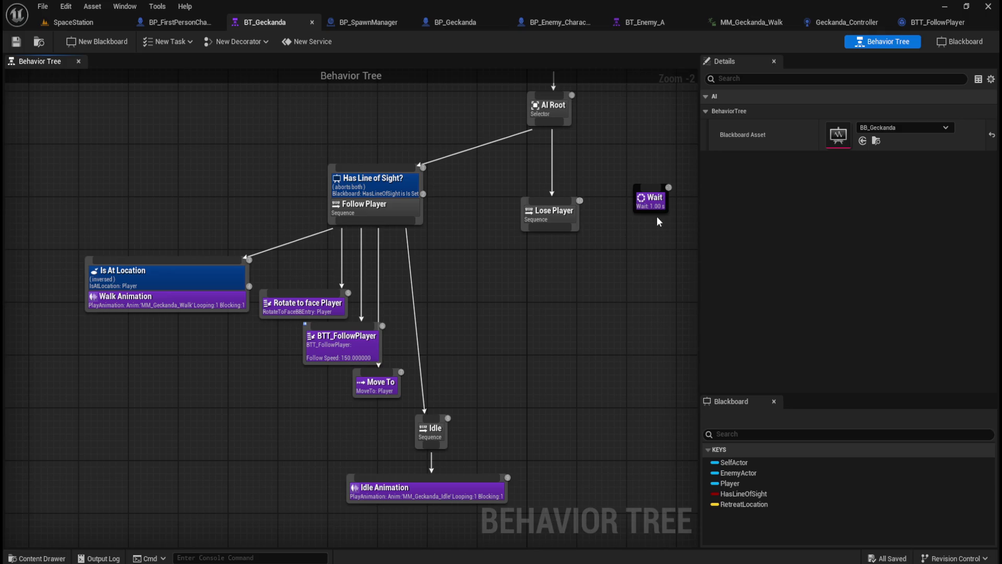
In the Content Drawer, insert 'Geckanda_' after 'BTT_' to make BTT_Geckanda_FollowPlayer
click(935, 24)
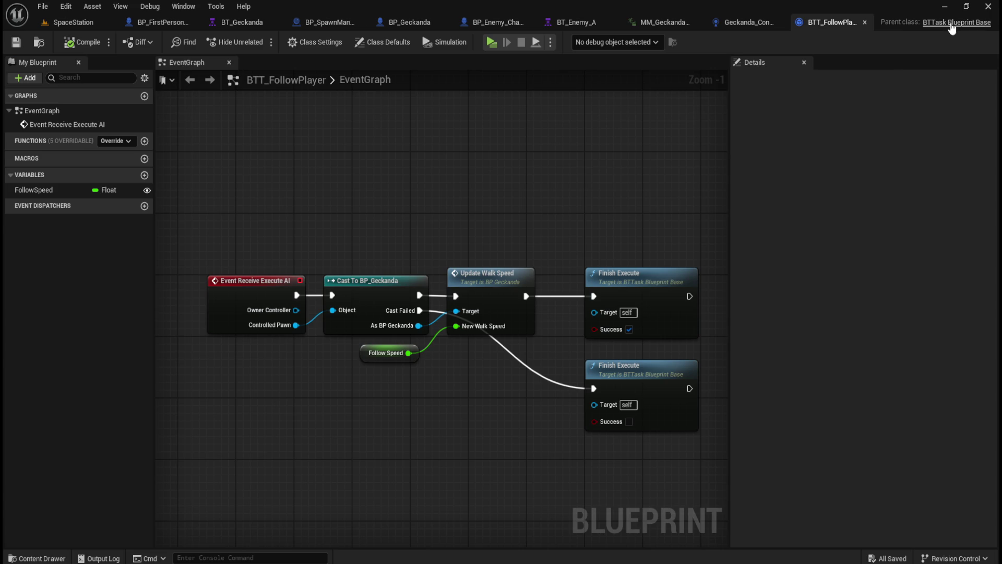
key(ctrl+space)
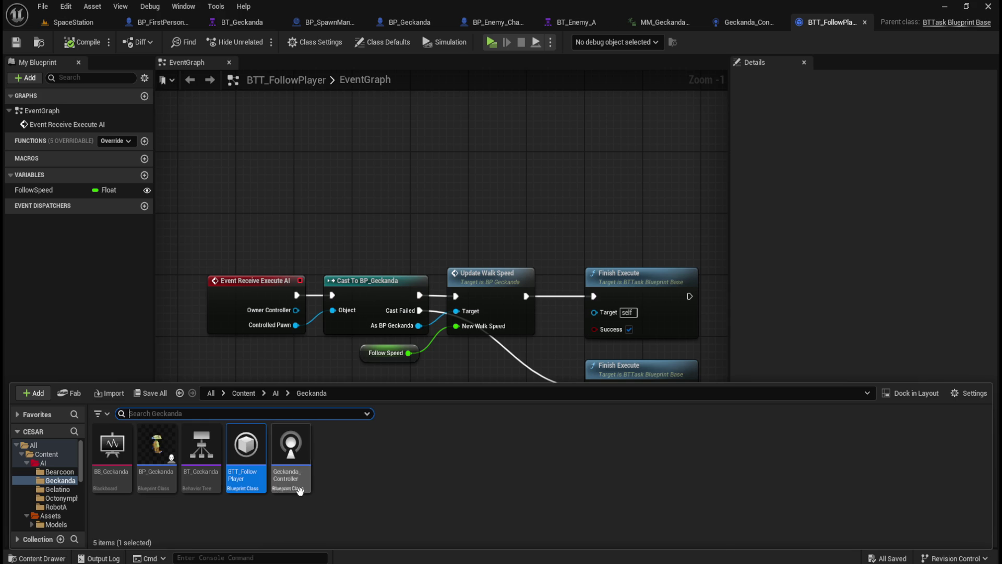
key(F2)
key(Home)
key(Right)
key(Right)
key(Right)
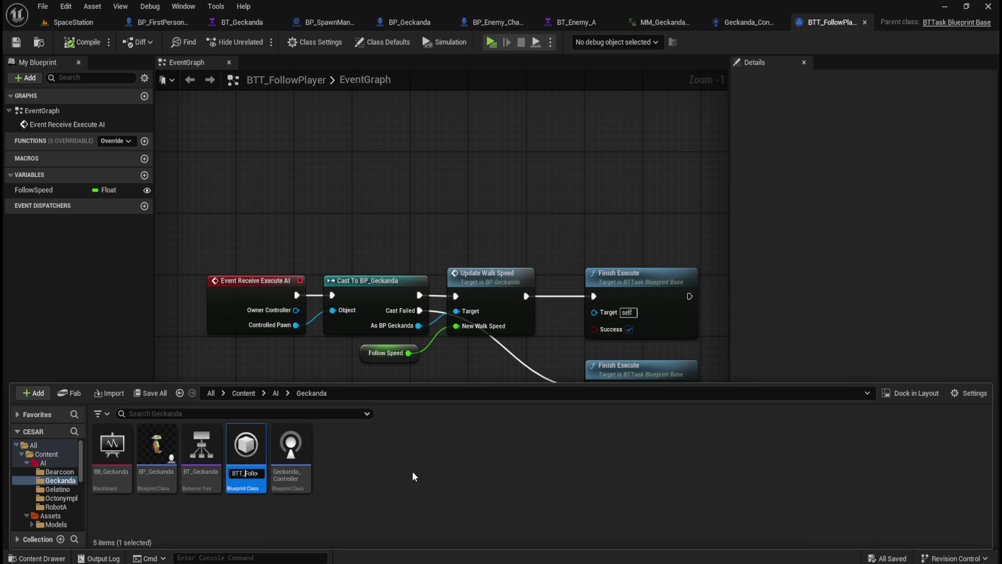
key(BackSpace)
key(BackSpace)
key(BackSpace)
key(ctrl+z)
text(Geckanda)
text(_)
text(_)
key(Return)
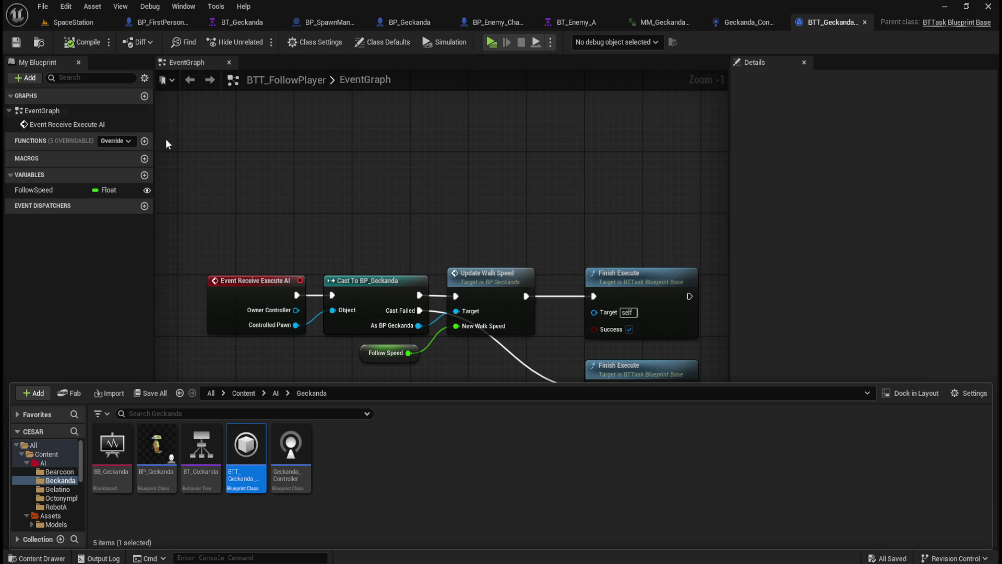
click(21, 41)
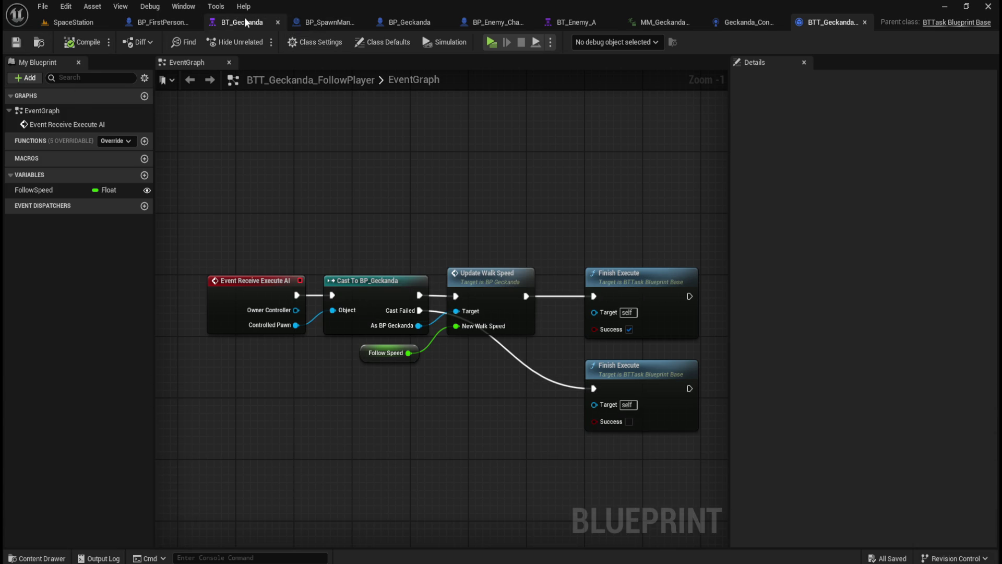
Open BT_Geckanda and inspect its follow-player task node
click(244, 21)
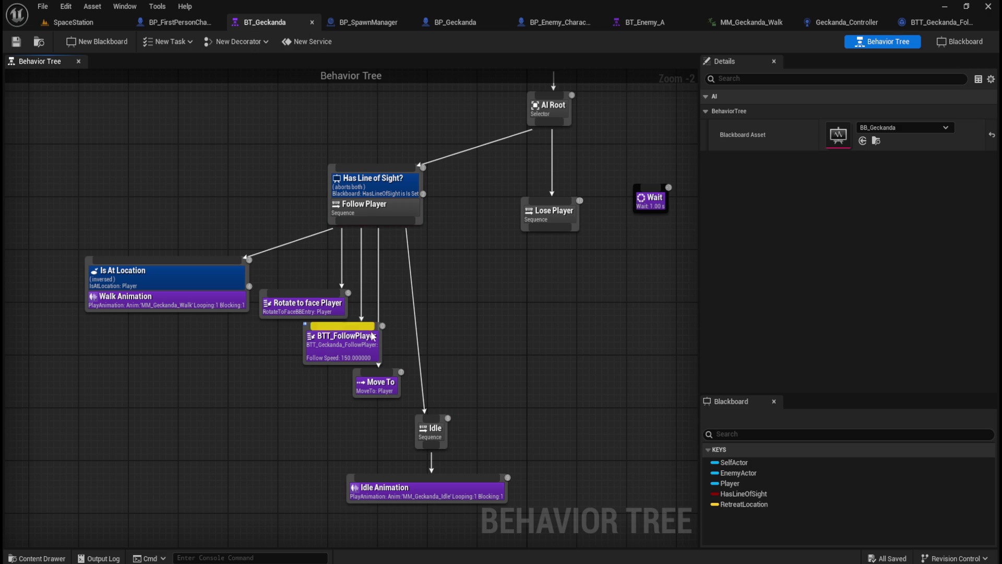
click(328, 348)
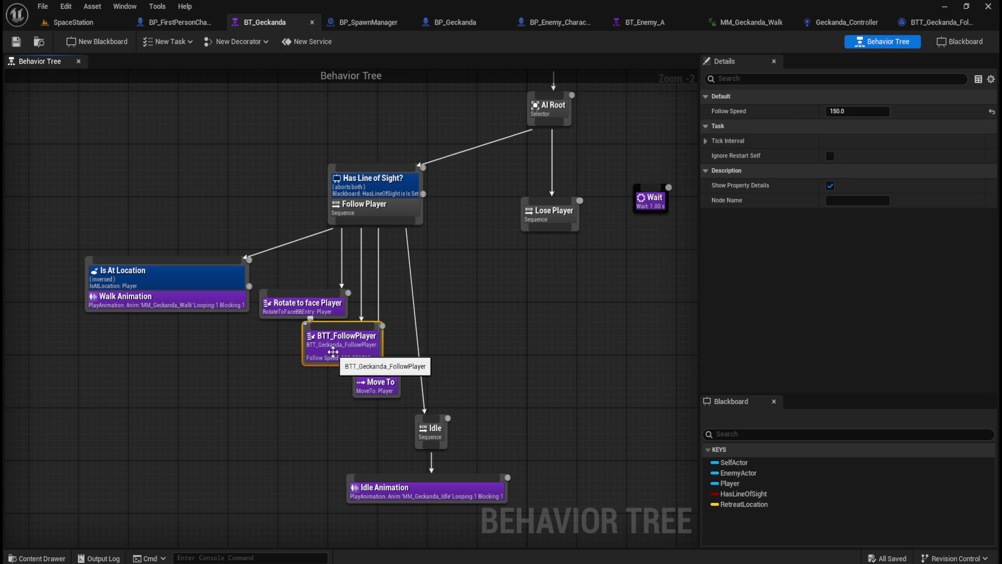
click(456, 332)
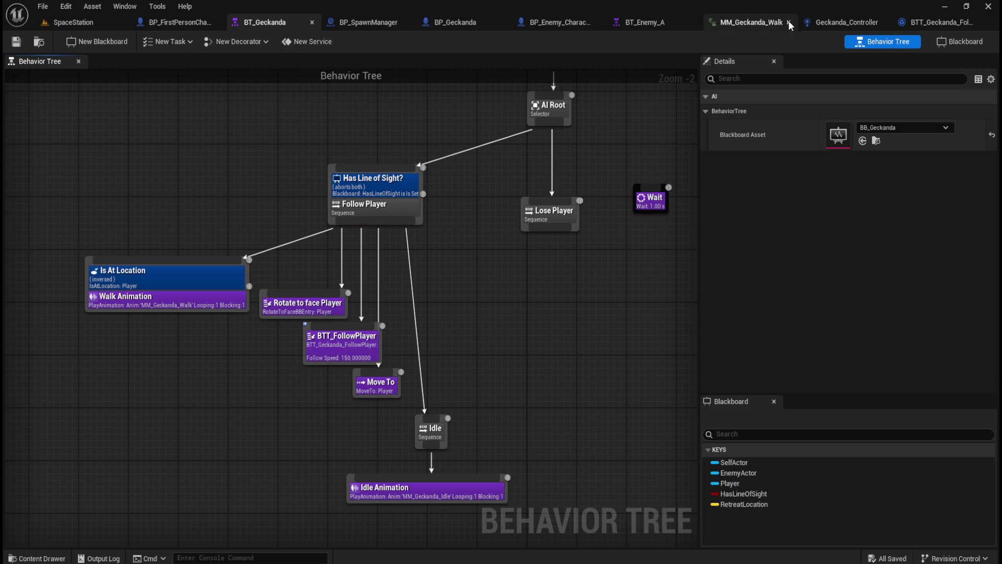
Back in BTT_Geckanda_FollowPlayer, marquee-select the Cast To BP_Geckanda and Follow Speed nodes
click(939, 25)
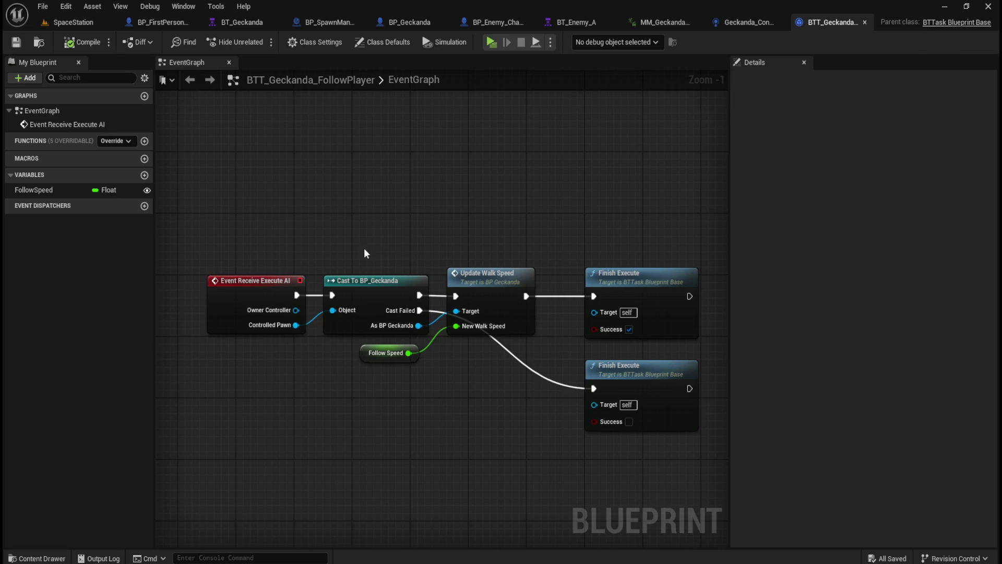
mouse_move(331, 219)
mouse_down()
mouse_move(402, 319)
mouse_move(426, 323)
mouse_up()
drag(316, 243, 438, 391)
click(438, 390)
Close BT_Enemy_A, BP_Enemy_Character_A, BP_SpawnManager, MM_Geckanda_Walk and Geckanda_Controller, returning to BTT_Geckanda_FollowPlayer
click(606, 22)
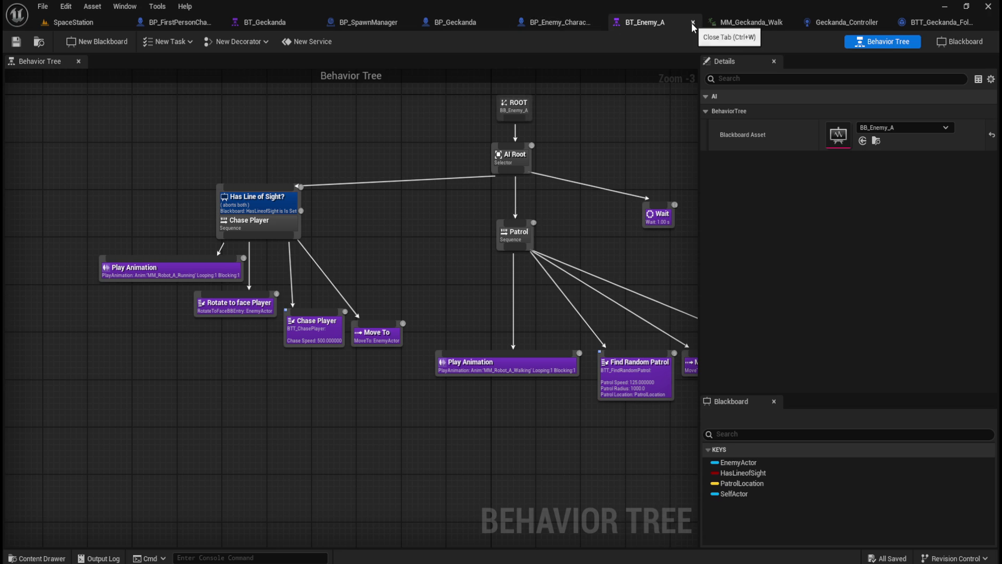
click(692, 23)
click(611, 22)
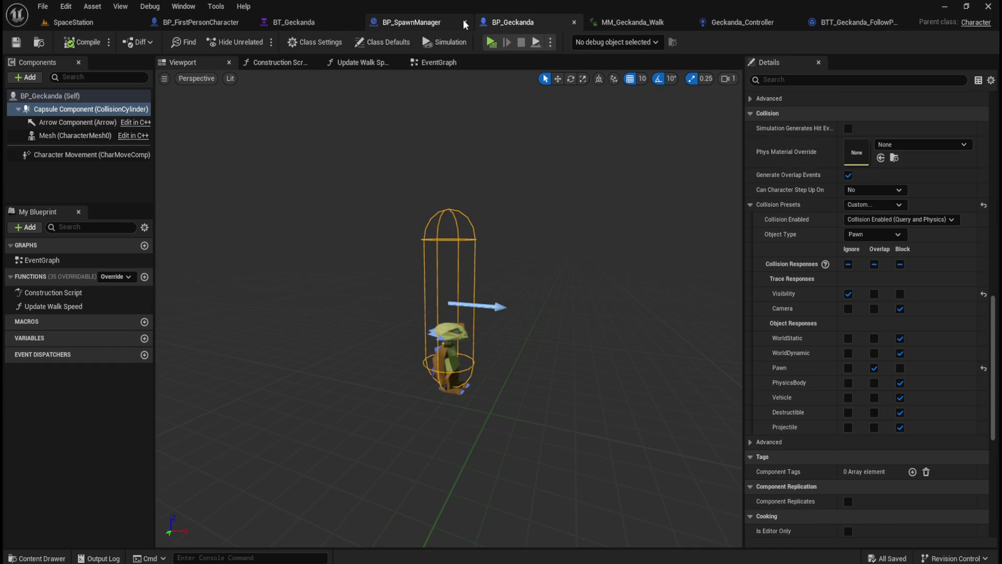
click(433, 22)
click(467, 22)
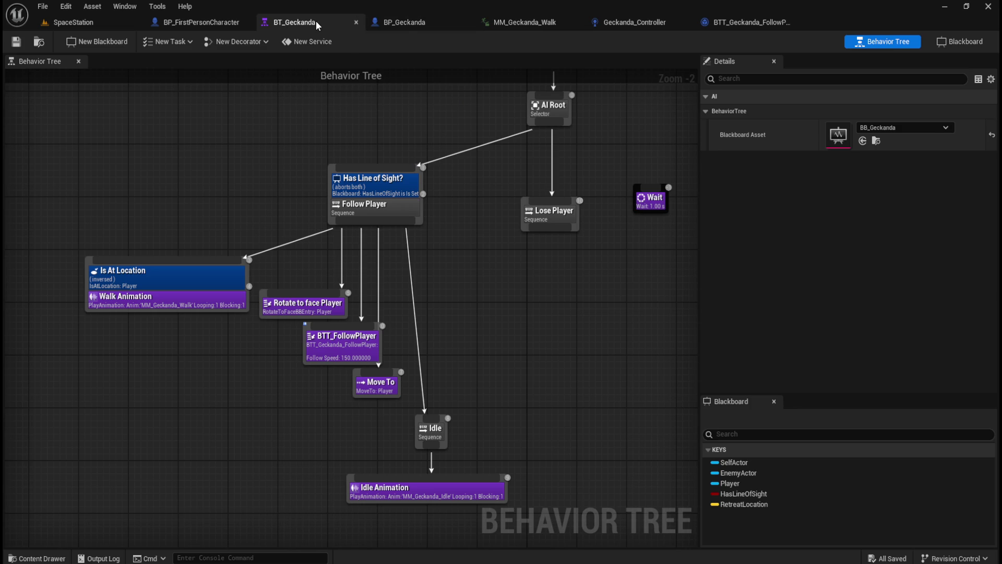
click(509, 24)
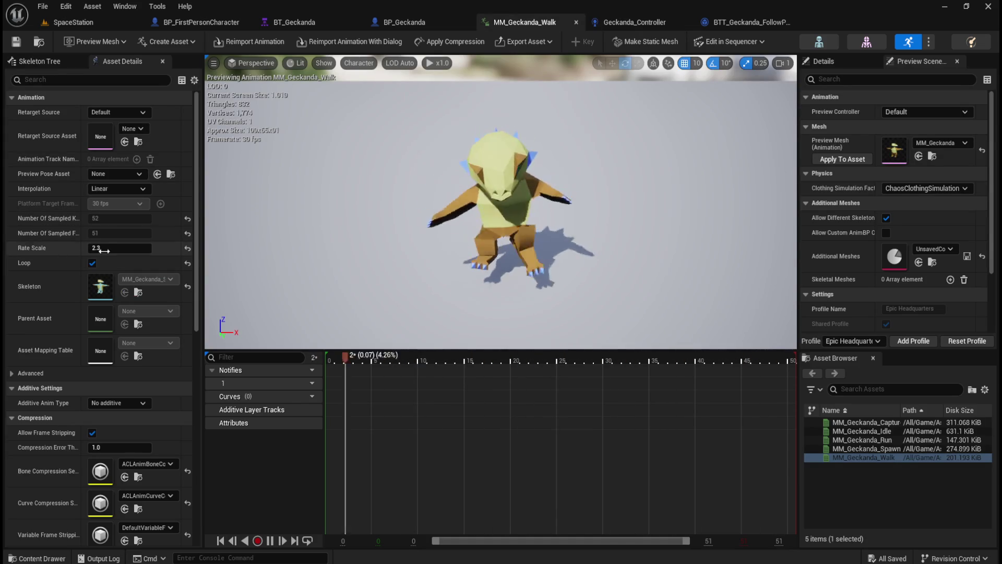
click(576, 23)
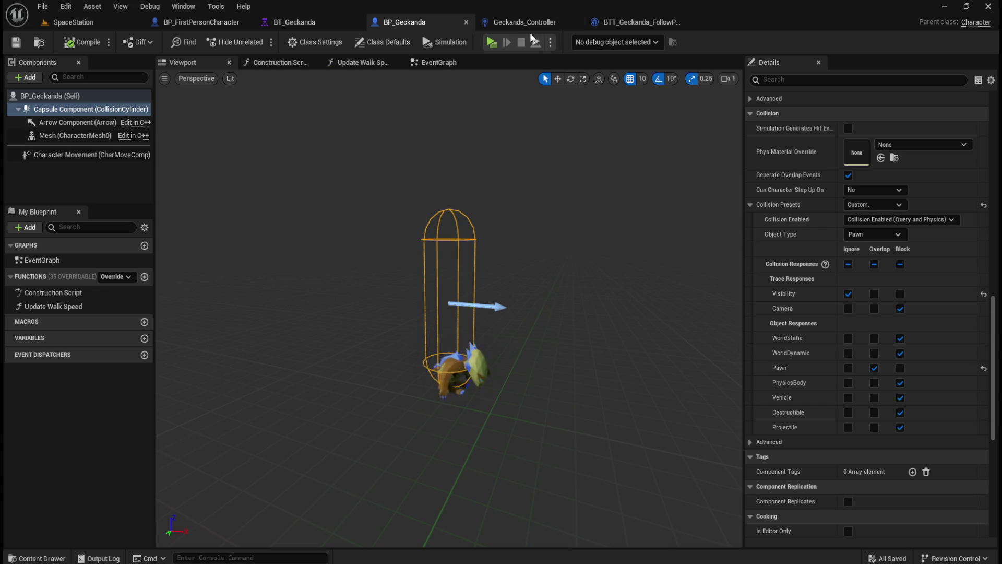
click(551, 21)
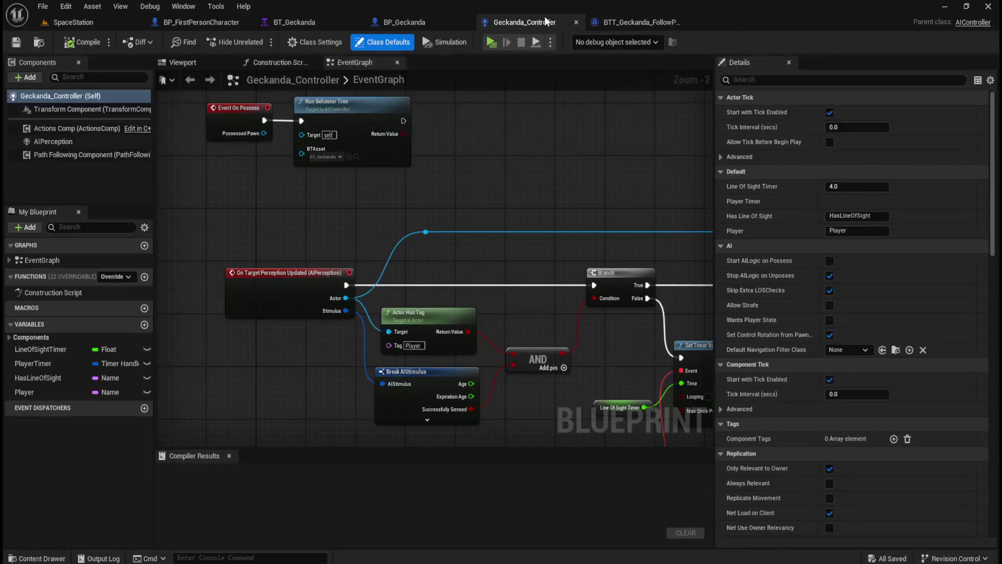
click(575, 22)
click(545, 22)
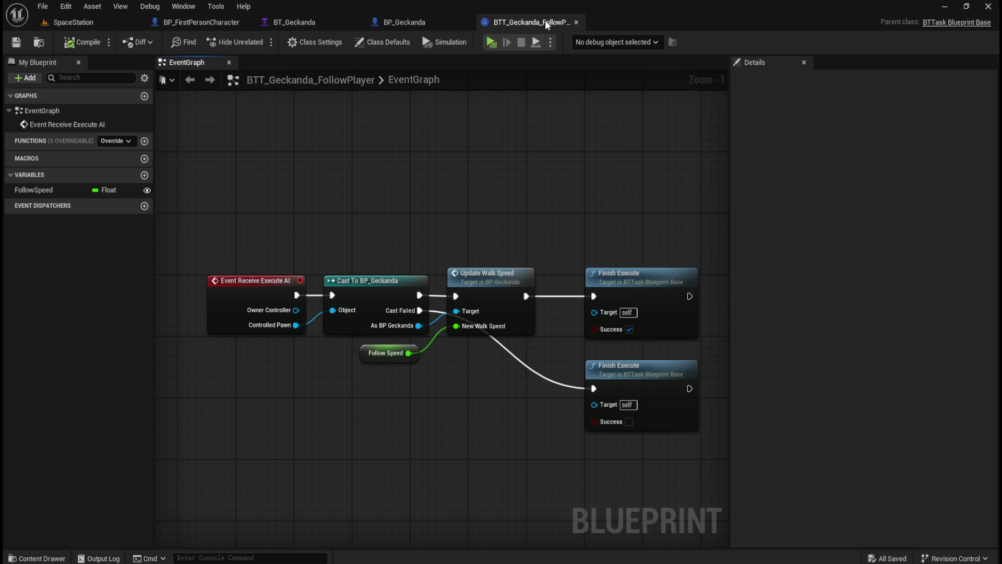
Open the Content Drawer and select the Follow Speed getter to see its 500.0 default
drag(525, 161, 503, 146)
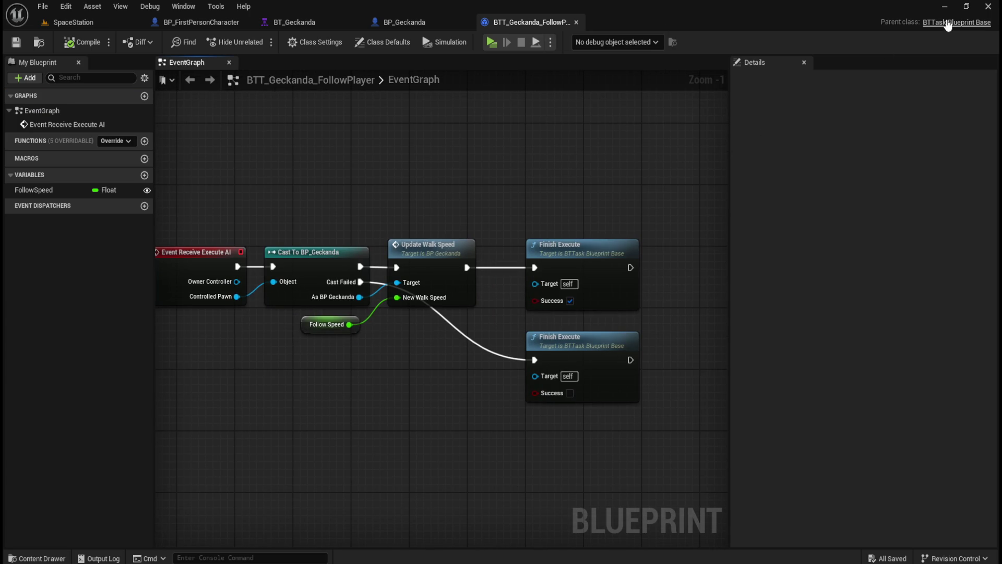
key(ctrl+space)
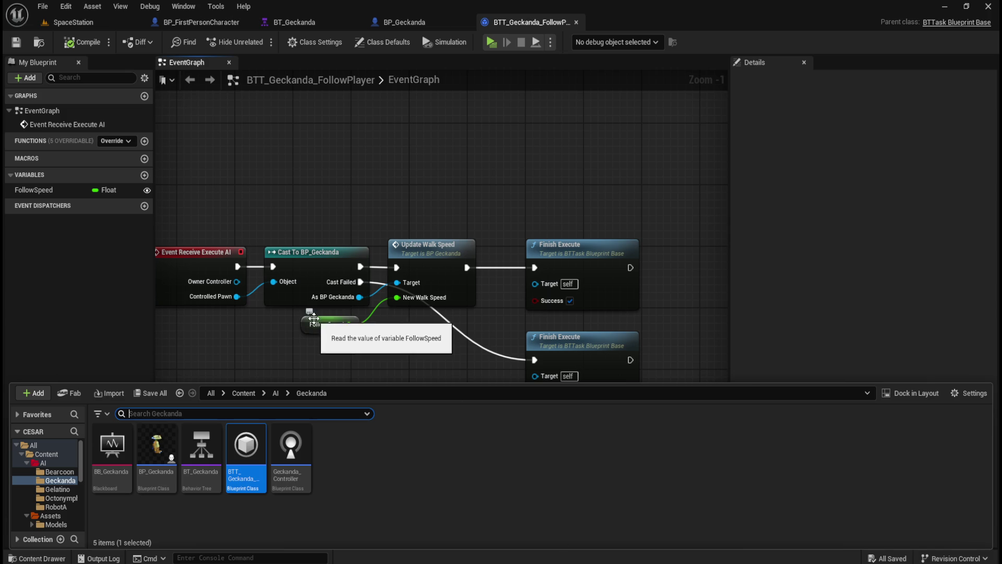
click(325, 324)
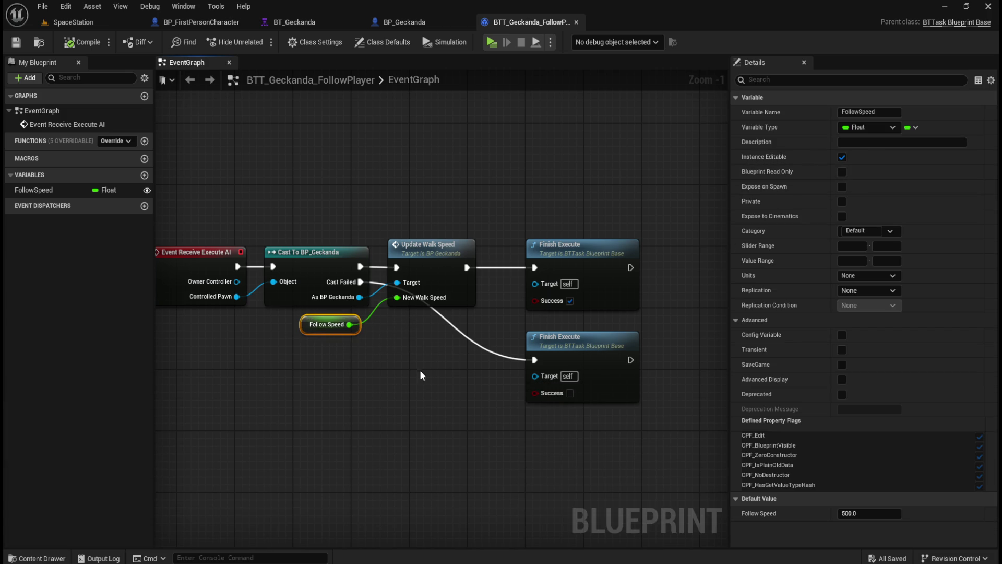
Search the graph's action menu for 'tick', then dismiss it without adding Event Receive Tick
click(386, 389)
key(Home)
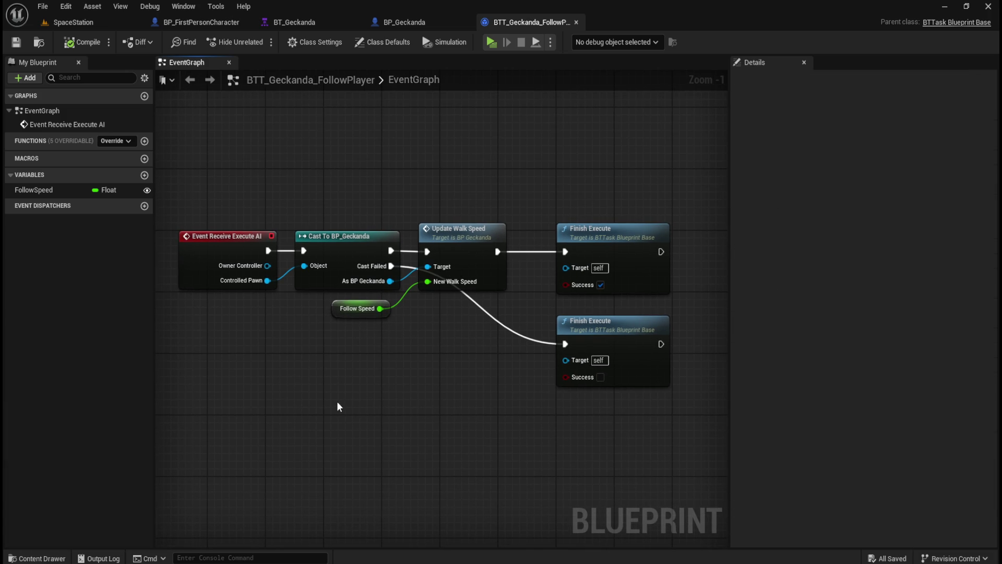
right_click(332, 420)
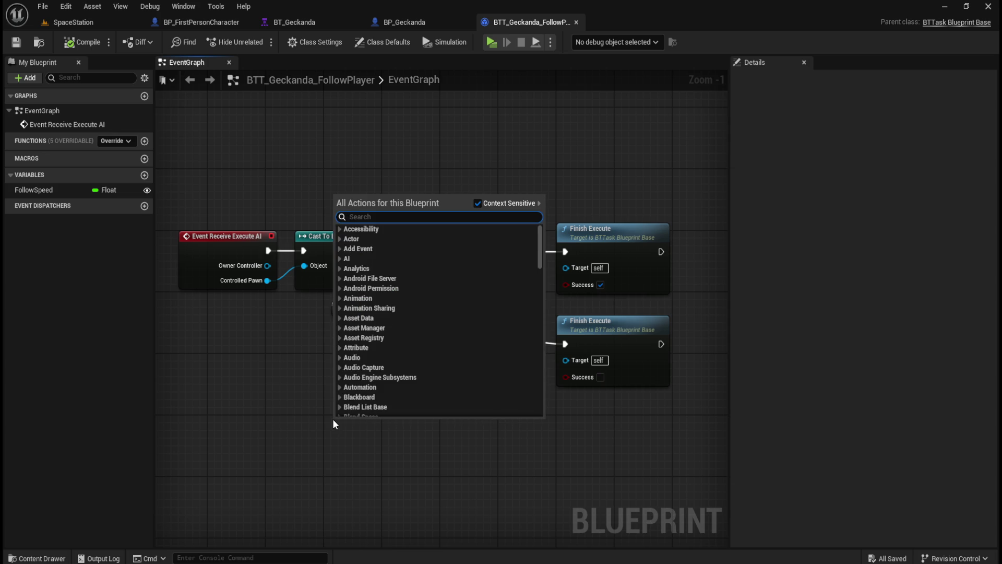
text(tick)
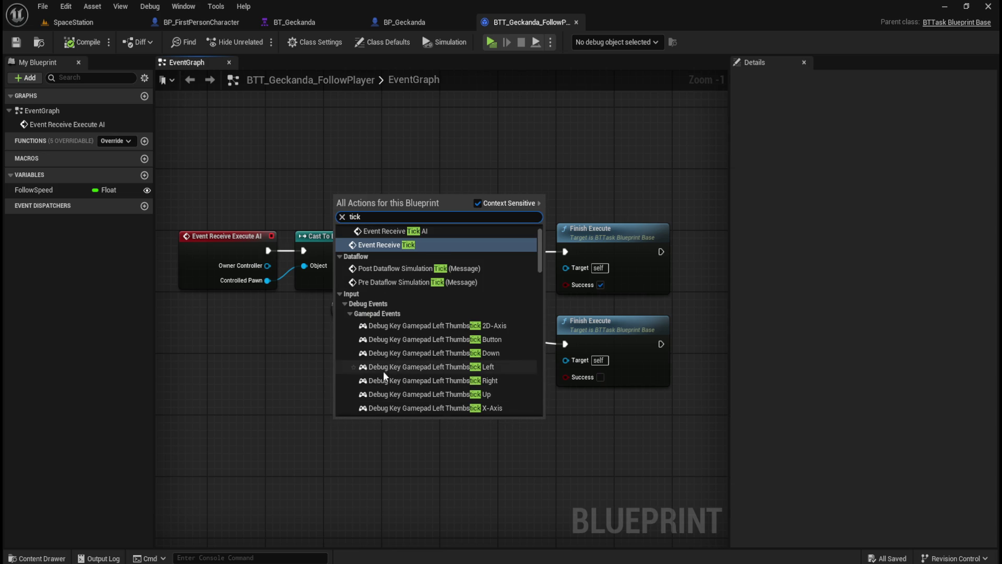
scroll(383, 370, up, 1)
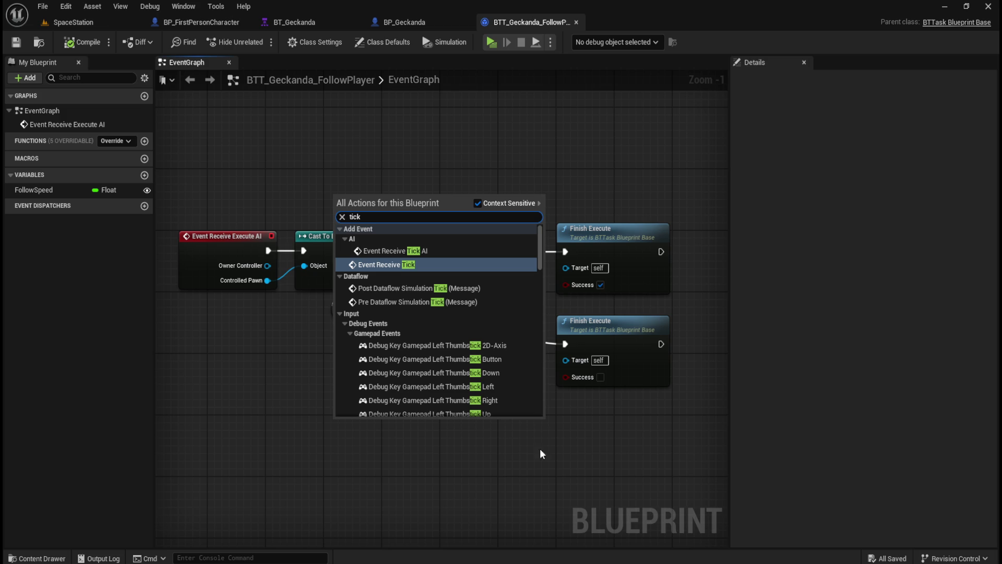
click(468, 454)
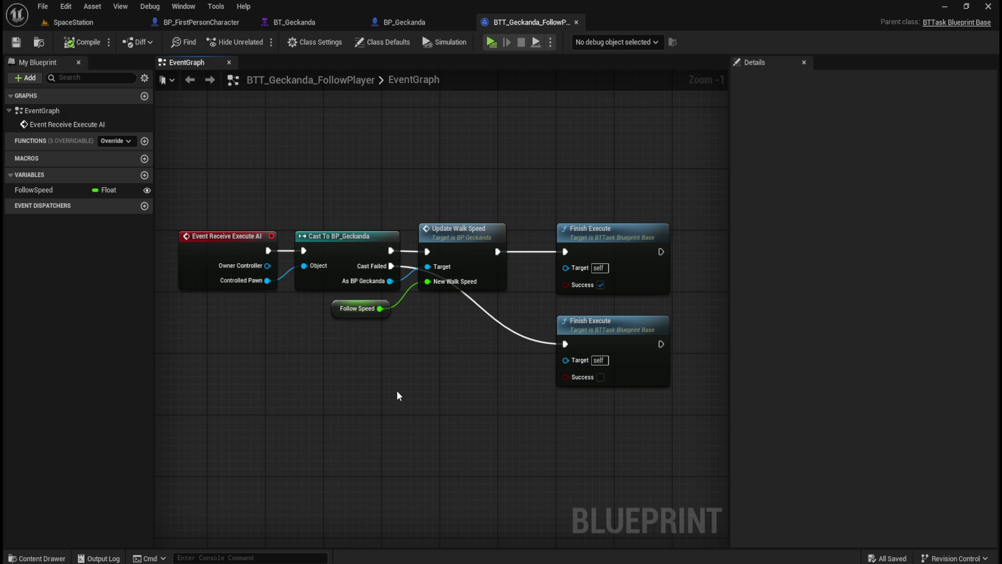
Create a BTTask_BlueprintBase Blueprint named BTT_Geckanda_Rotation in the Geckanda folder and open it
key(ctrl+space)
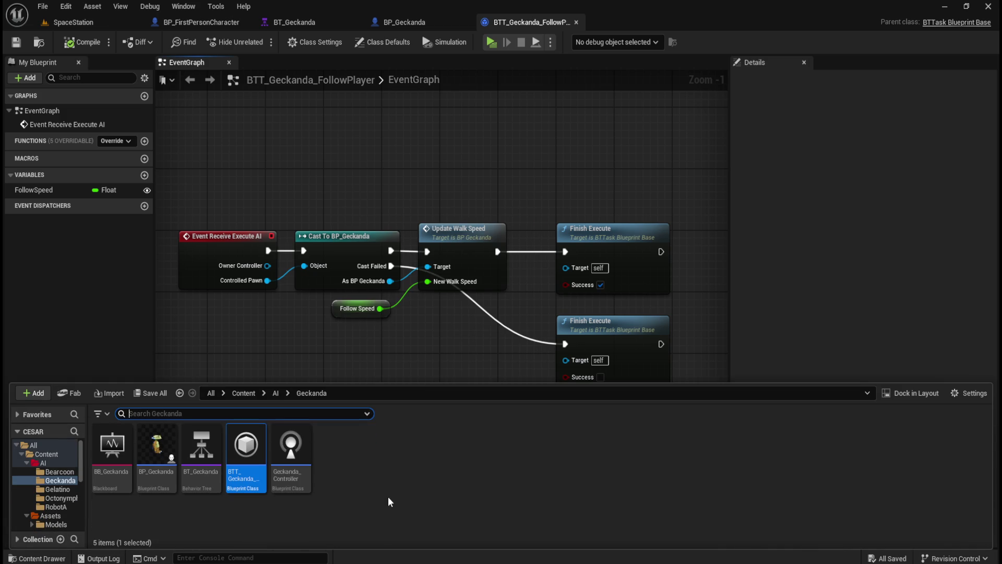
right_click(399, 493)
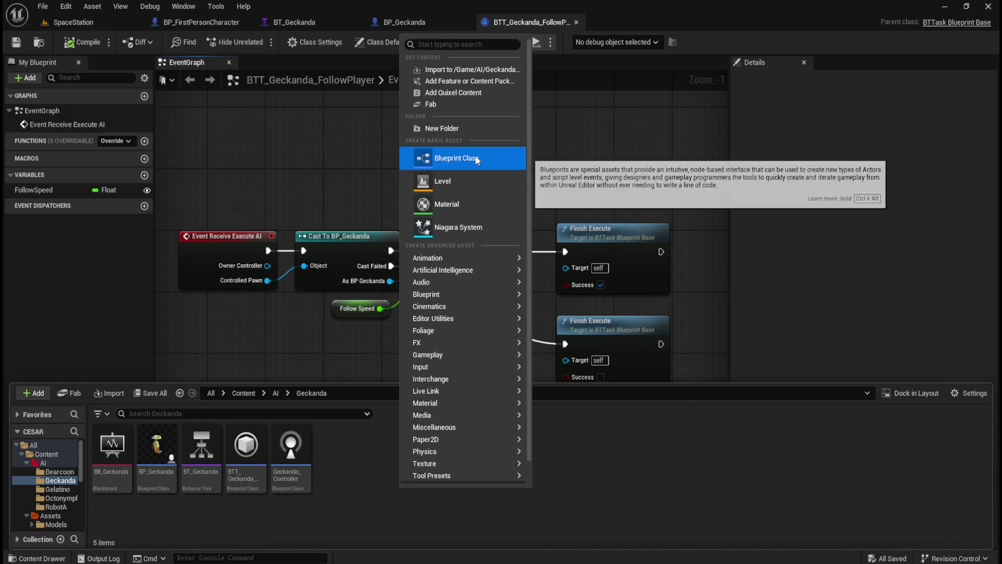
click(475, 156)
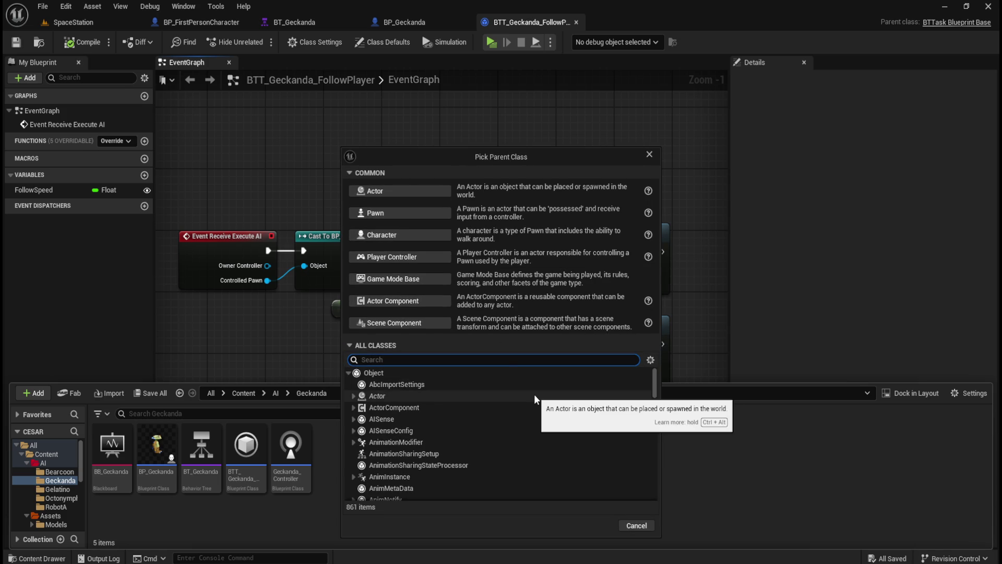
text(bttask)
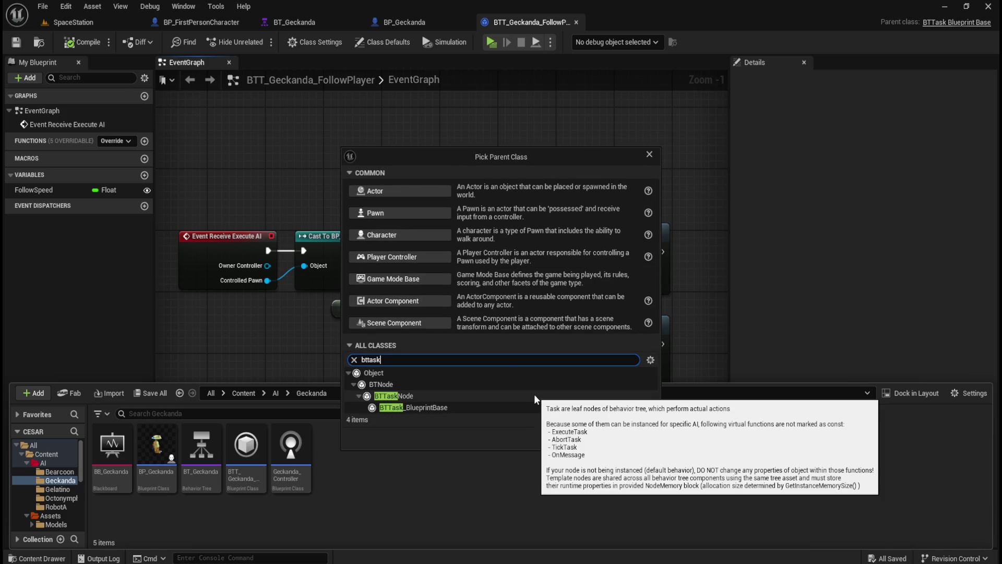
click(424, 408)
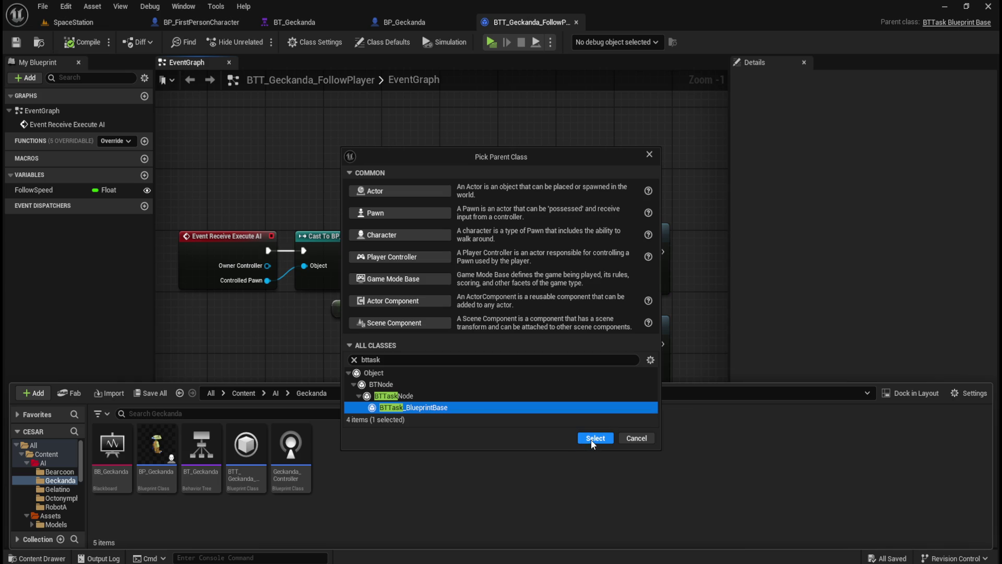
click(594, 438)
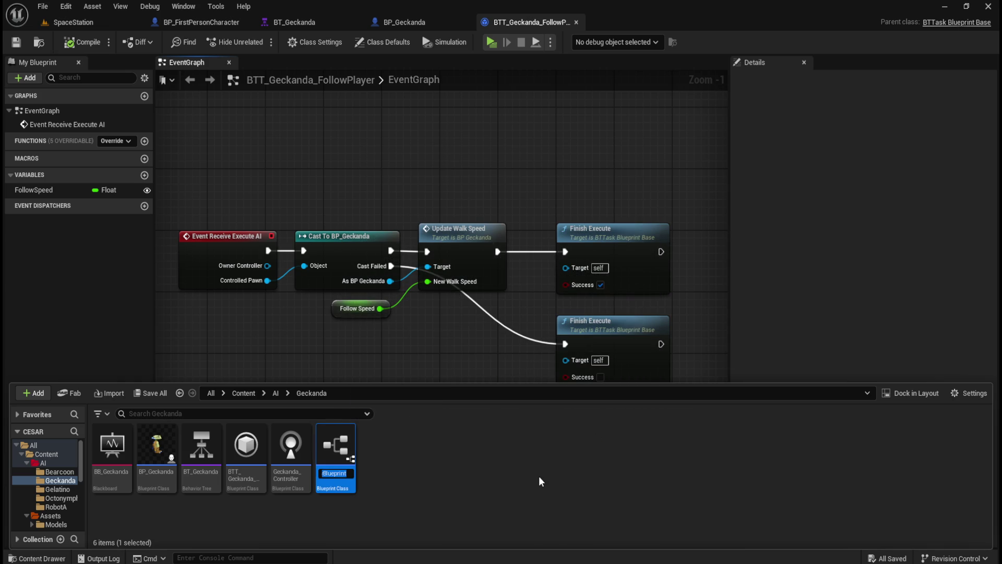
text(BTT_)
text(Geckanda)
text(_Rotatio)
text(n)
key(Return)
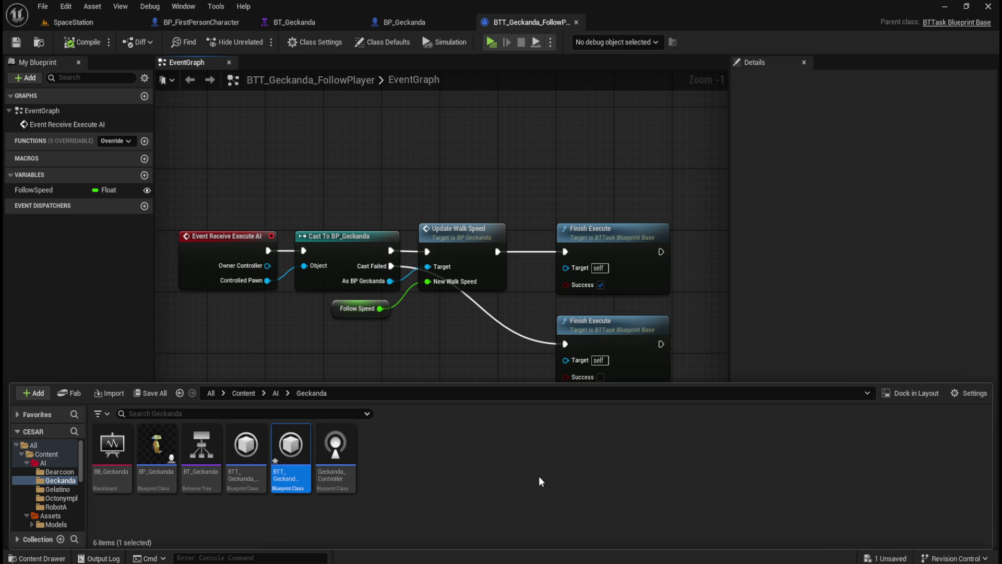
double_click(290, 451)
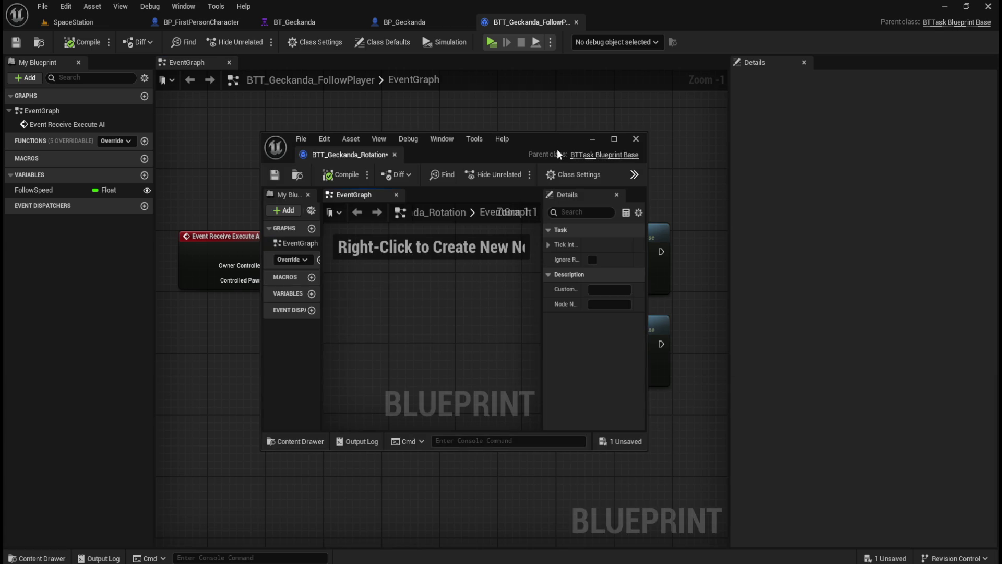
Dock the Rotation editor, then copy the event, cast and Finish Execute nodes from FollowPlayer into it
mouse_move(337, 157)
mouse_down()
mouse_move(496, 109)
mouse_move(610, 24)
mouse_up()
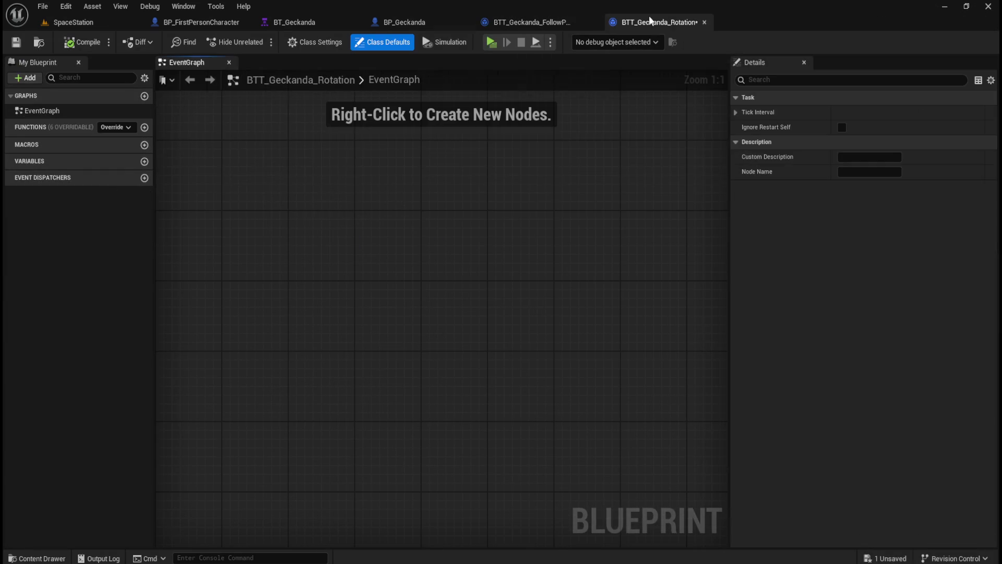
click(547, 21)
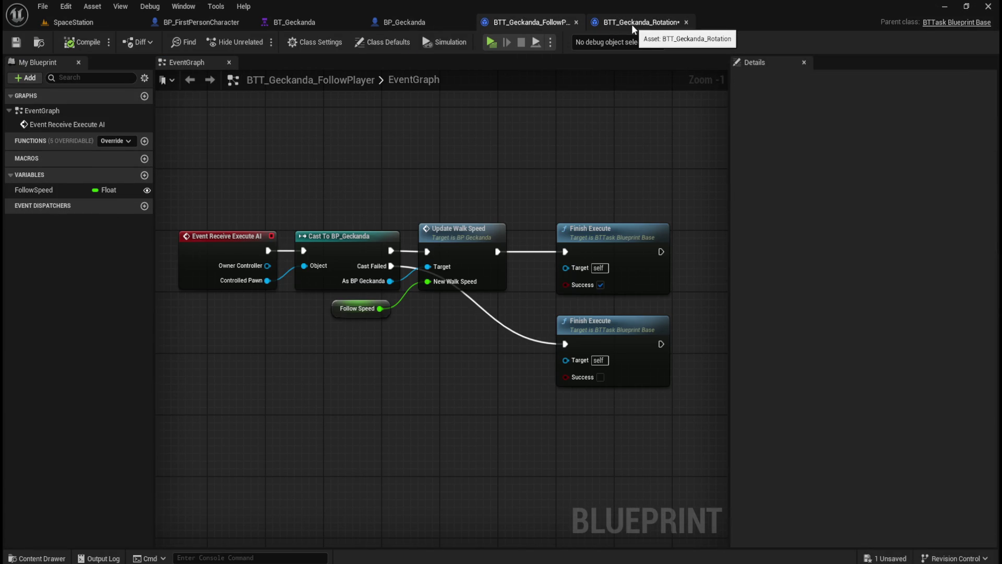
mouse_move(225, 180)
mouse_down()
mouse_move(231, 232)
mouse_move(648, 427)
mouse_move(439, 391)
mouse_move(292, 314)
mouse_move(302, 309)
mouse_up()
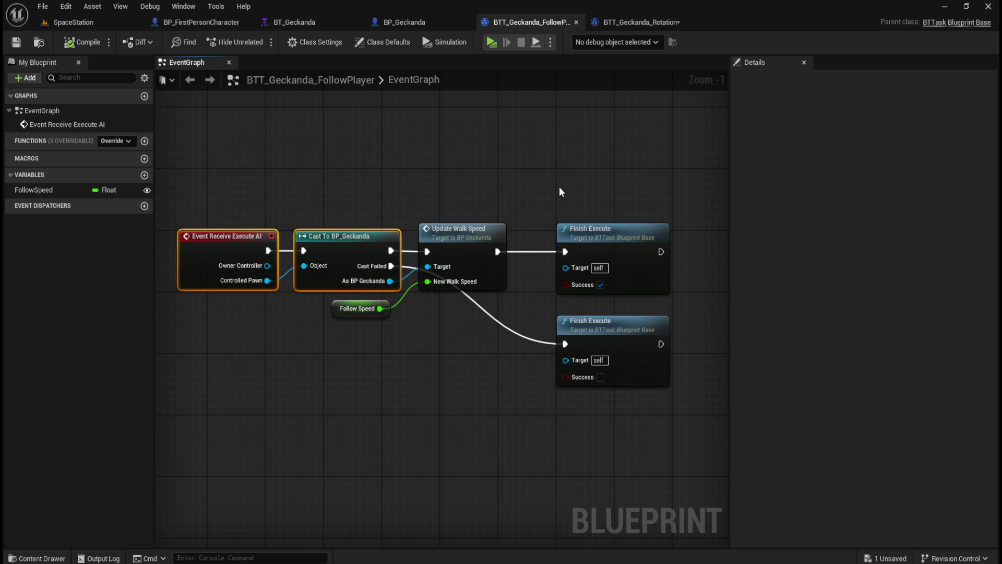
drag(537, 188, 666, 401)
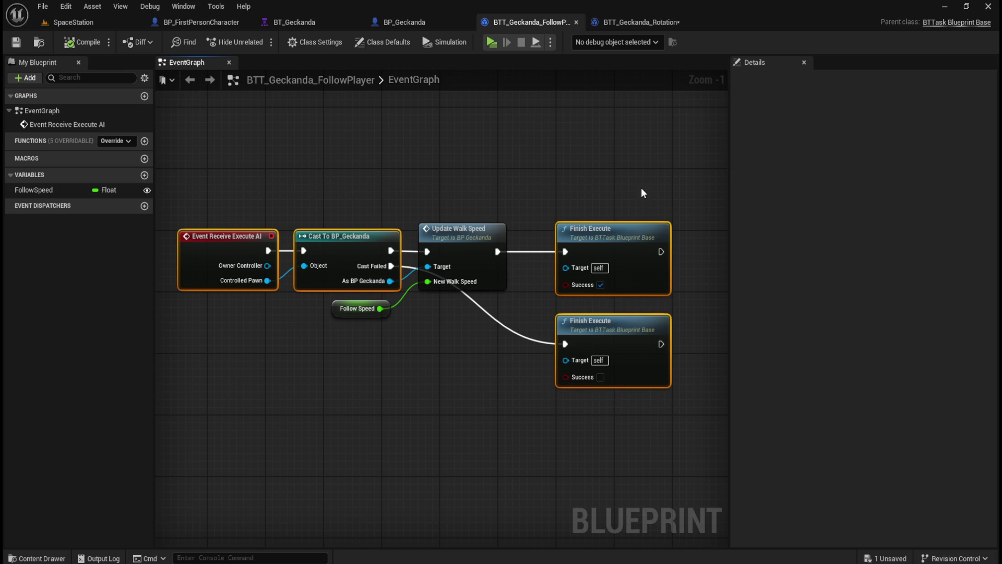
click(633, 25)
key(ctrl+v)
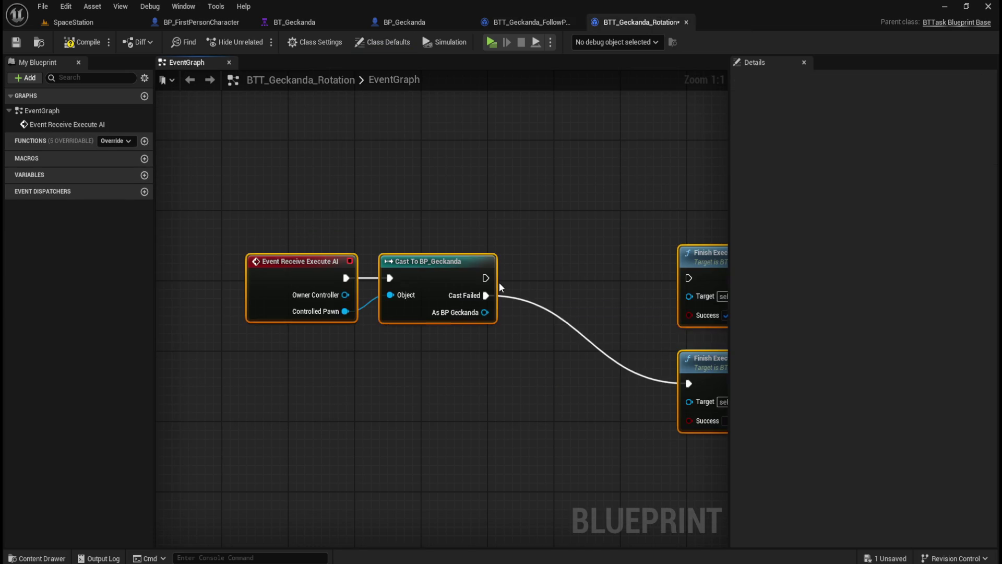
Compare the pasted nodes against FollowPlayer and select both Finish Execute nodes in the Rotation graph
drag(544, 231, 477, 224)
scroll(501, 156, down, 1)
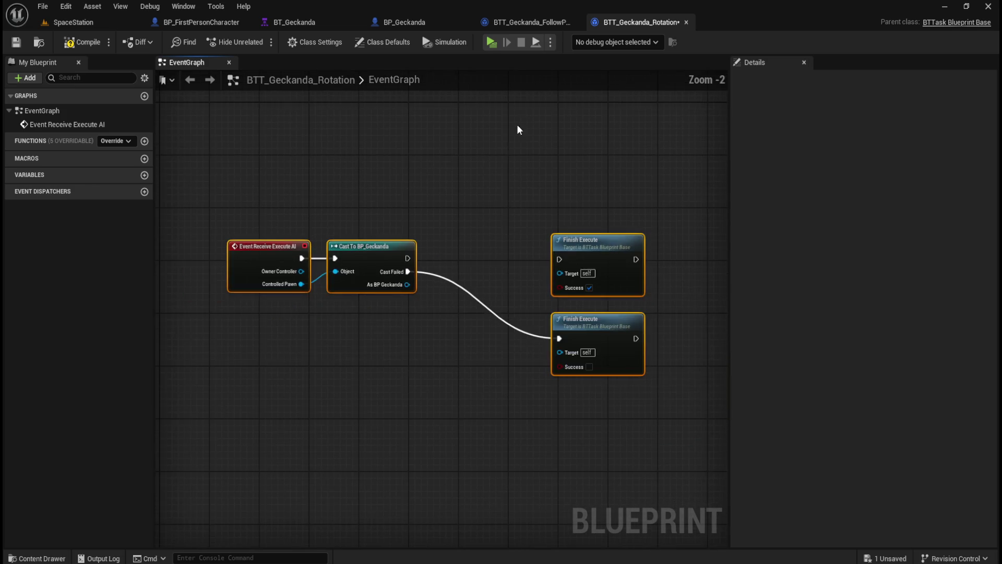
click(532, 23)
click(640, 23)
click(374, 387)
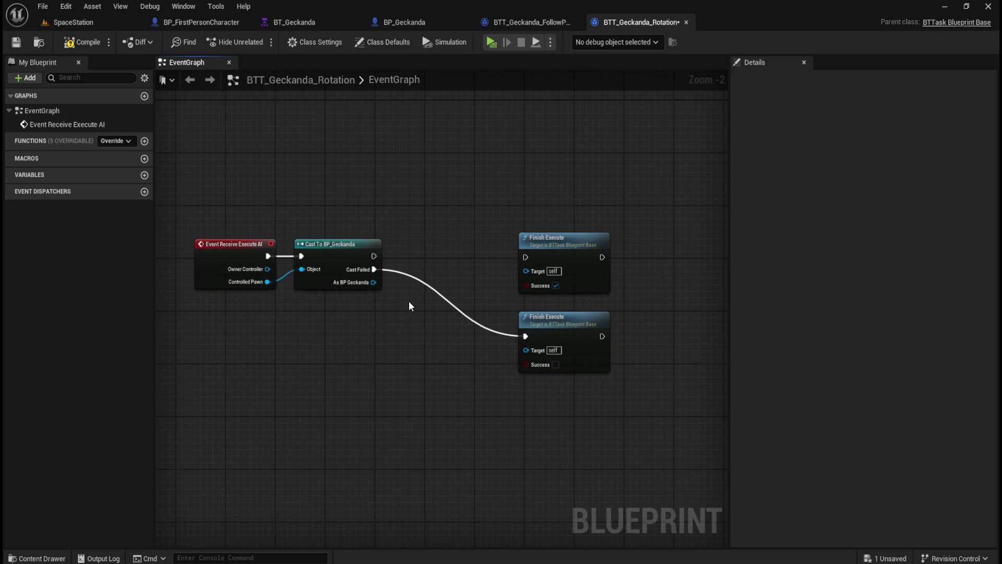
click(533, 20)
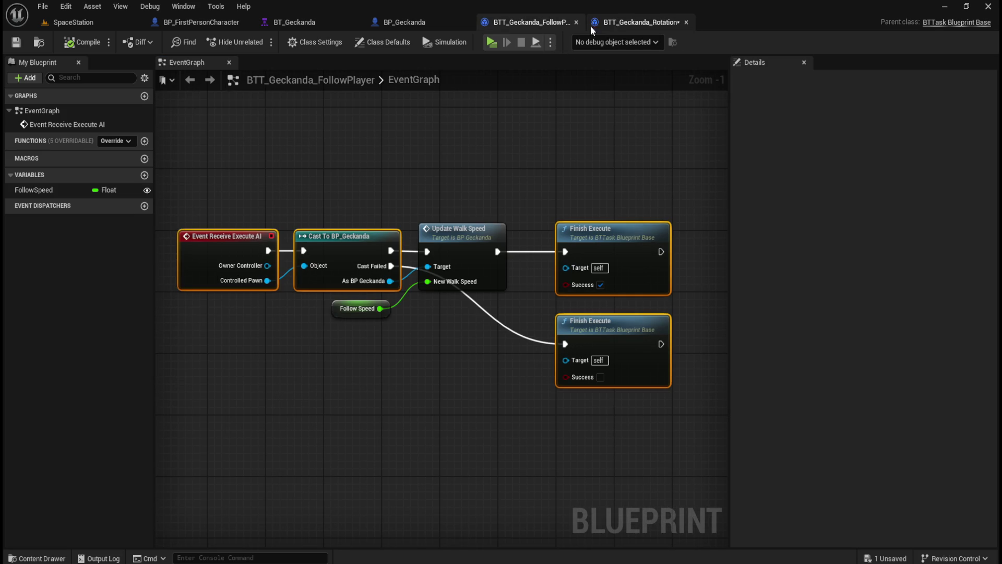
click(616, 23)
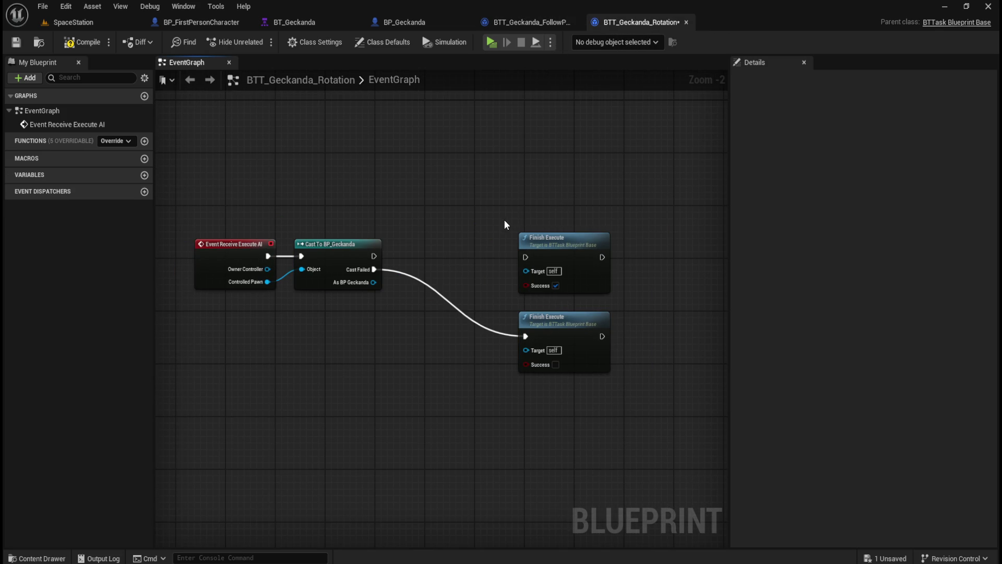
drag(415, 186, 553, 342)
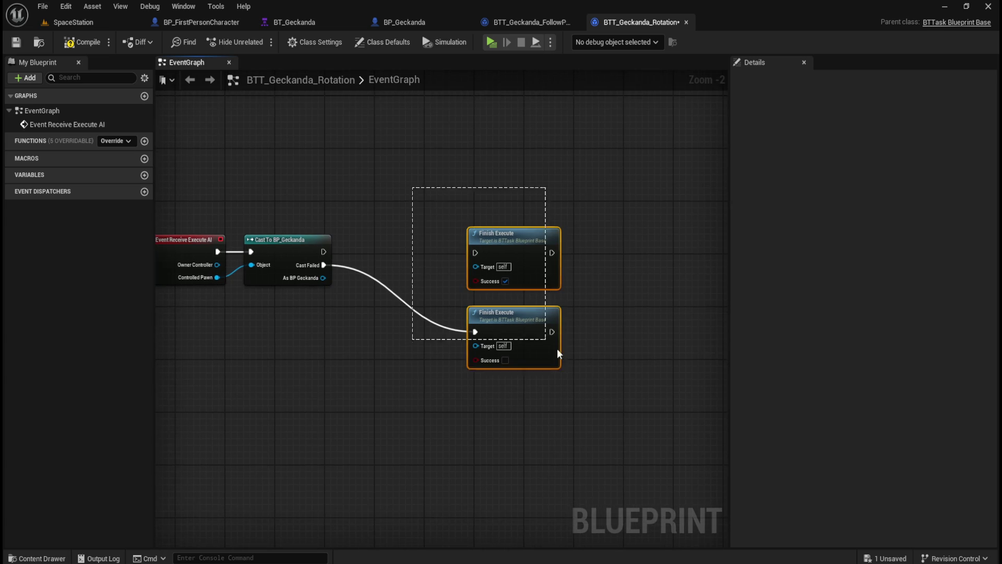
Add a Get Actor Rotation node fed by the cast's As BP Geckanda output
key(Home)
click(358, 217)
mouse_move(358, 217)
mouse_down()
mouse_move(446, 255)
mouse_move(448, 242)
mouse_up()
drag(378, 283, 436, 293)
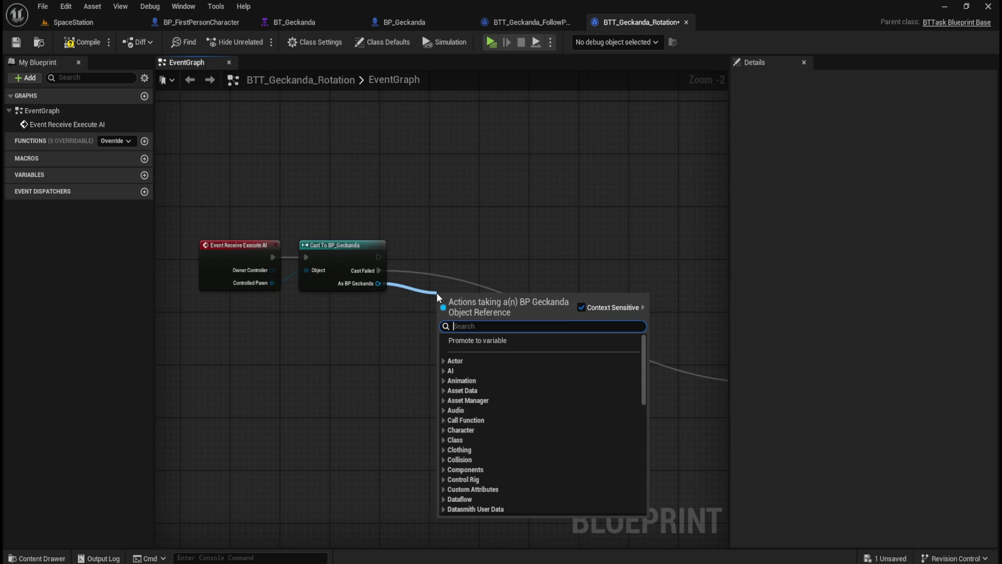
text(get actor rot)
key(Return)
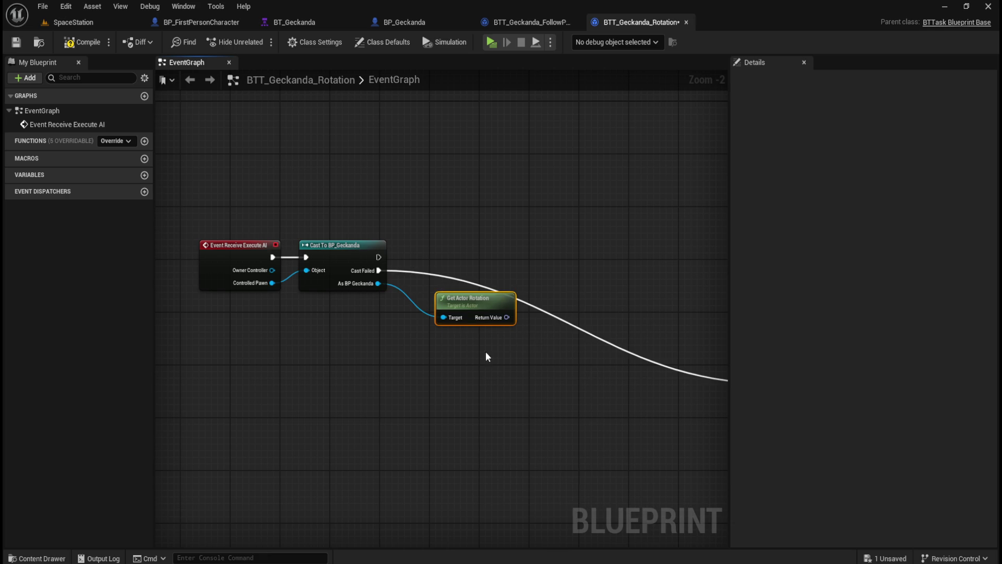
drag(486, 297, 493, 317)
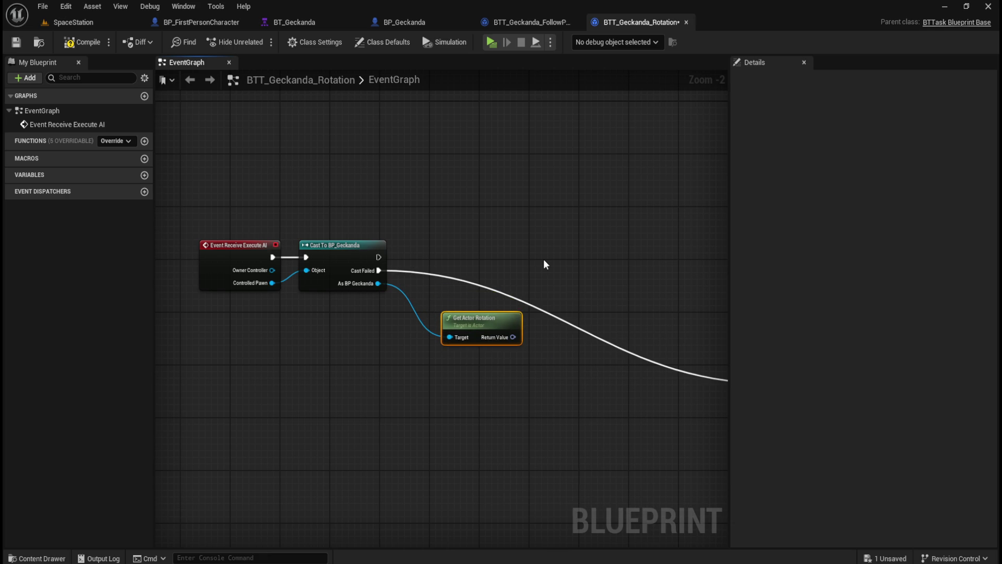
Place a Get Blackboard node below it from a 'blackboard' search and select it
right_click(417, 408)
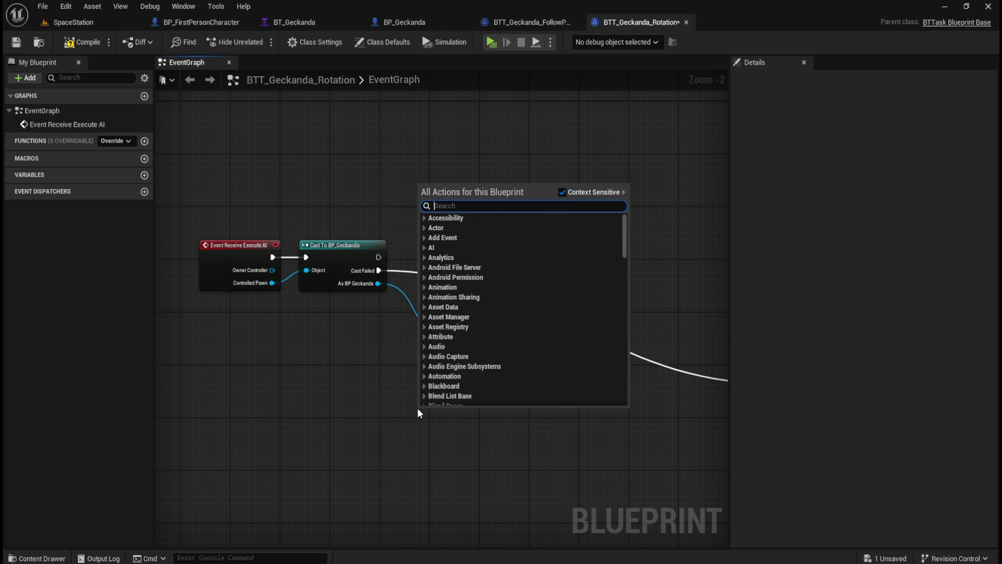
text(blackboard)
scroll(578, 351, down, 3)
scroll(578, 349, up, 5)
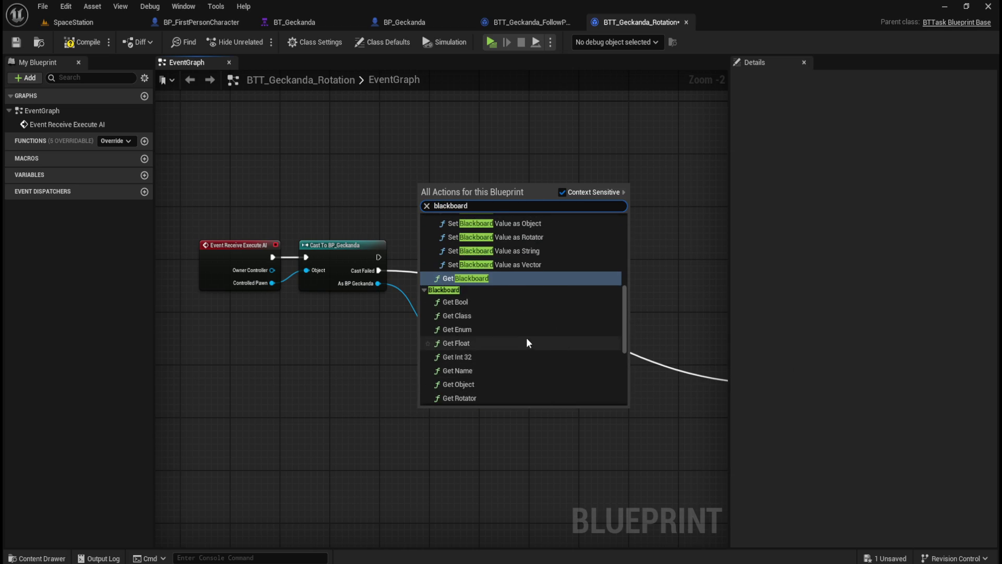
scroll(524, 340, up, 2)
scroll(543, 345, up, 3)
scroll(573, 359, up, 5)
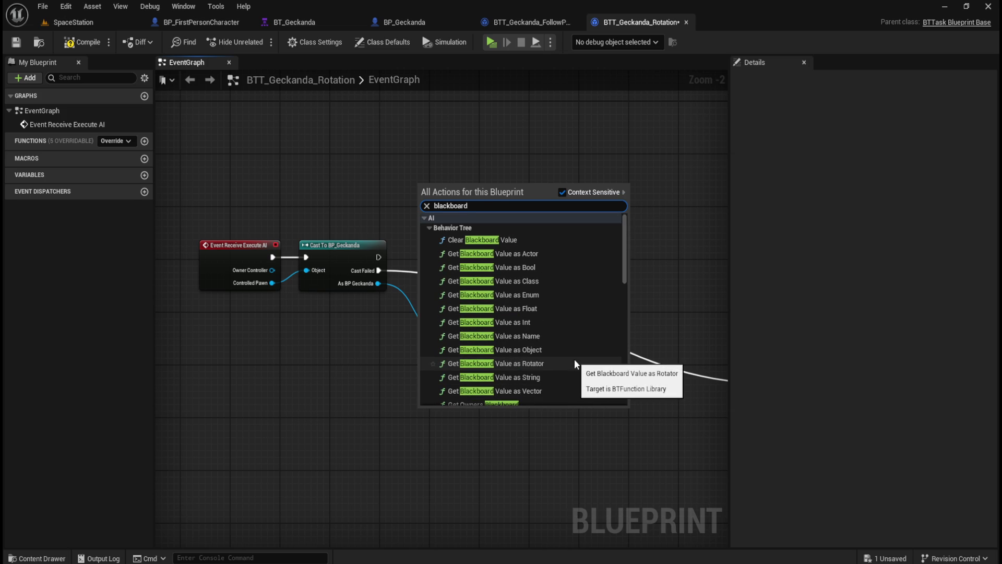
scroll(575, 364, down, 5)
scroll(575, 364, down, 3)
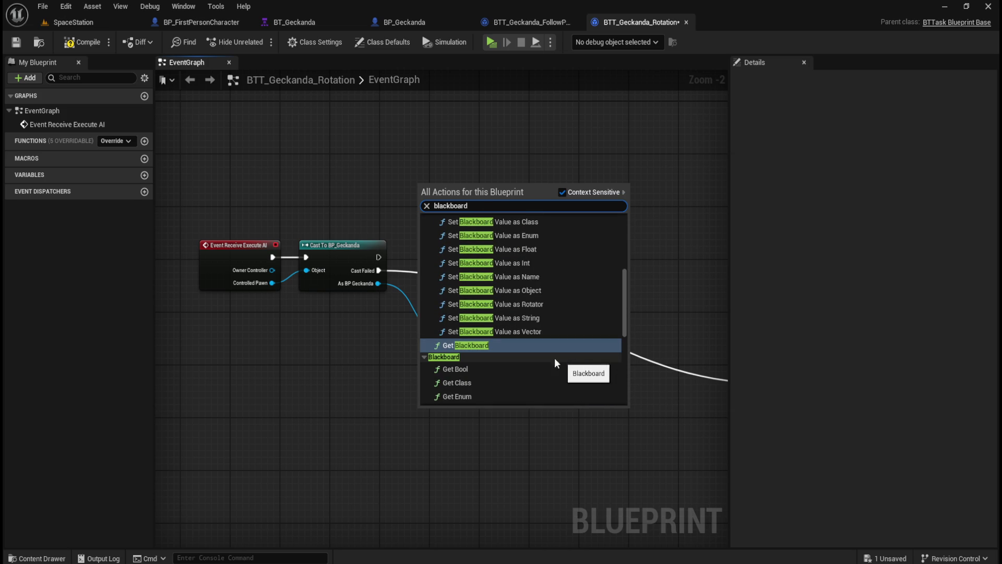
click(502, 345)
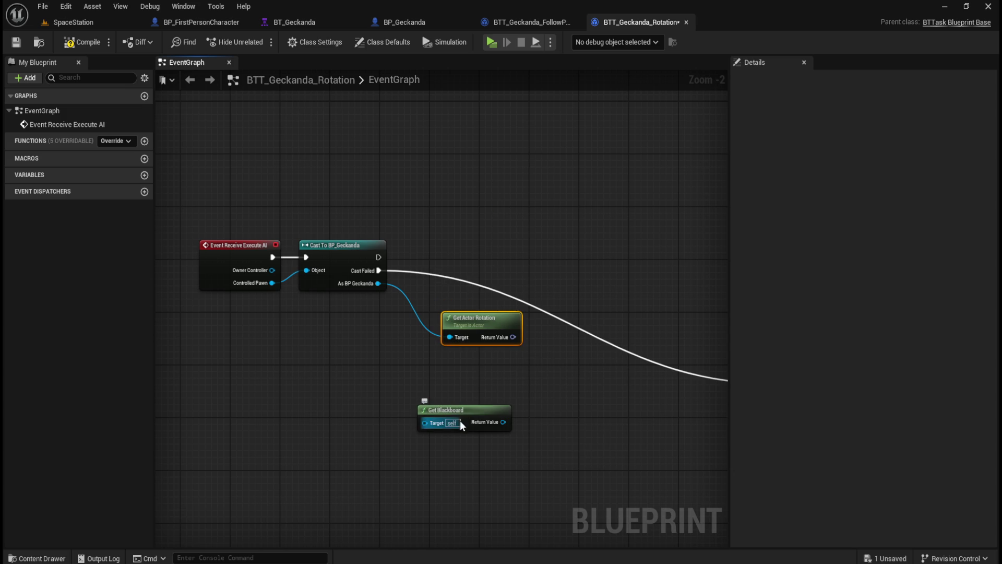
click(490, 412)
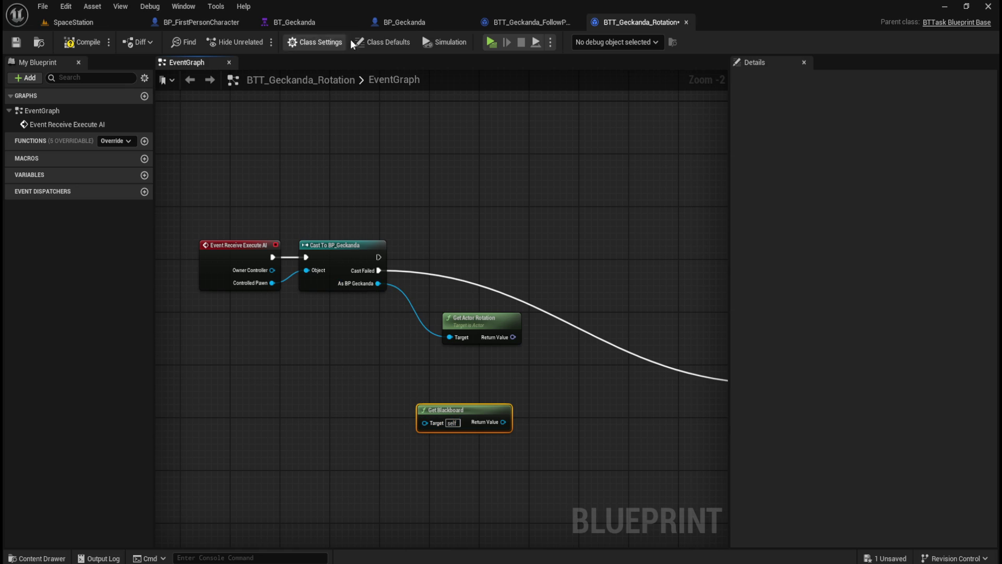
click(419, 23)
click(863, 79)
text(b)
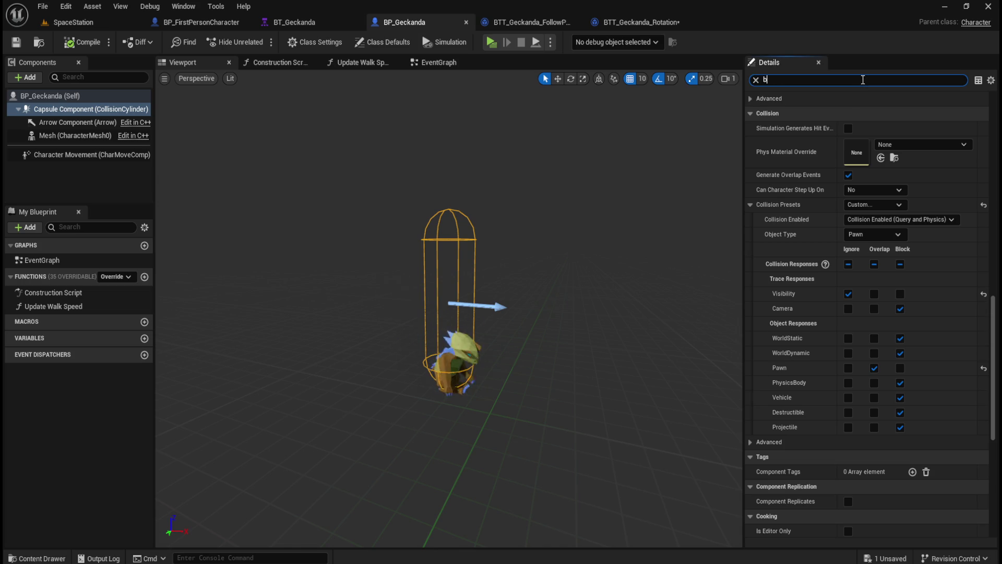
text(lack)
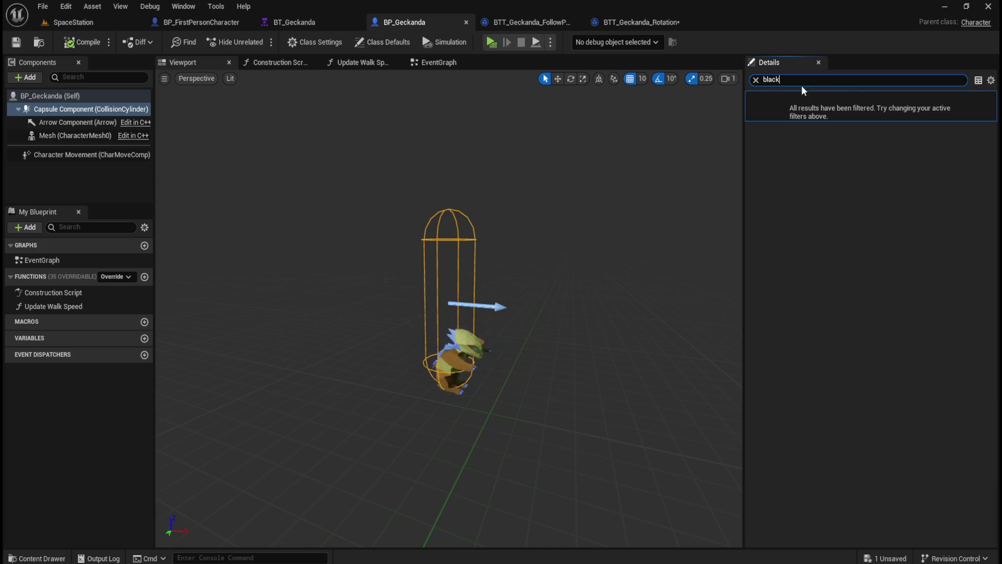
click(755, 80)
click(50, 95)
click(800, 79)
text(blackb)
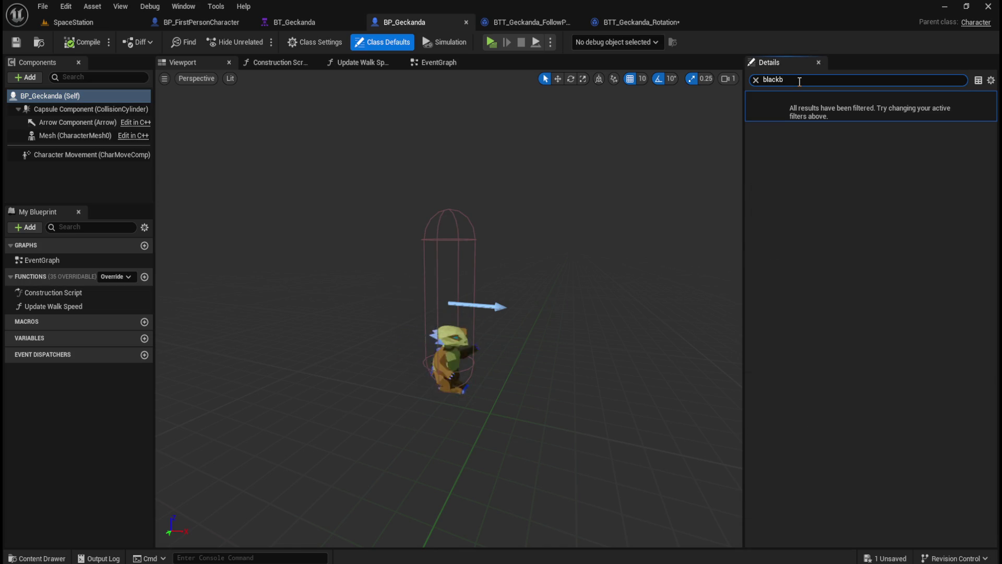
click(755, 80)
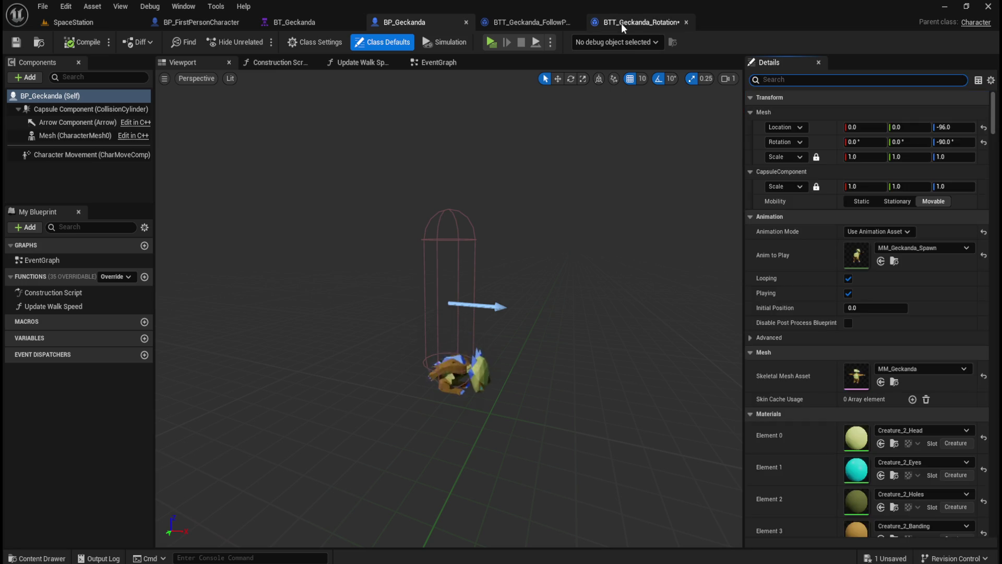
click(621, 22)
click(577, 249)
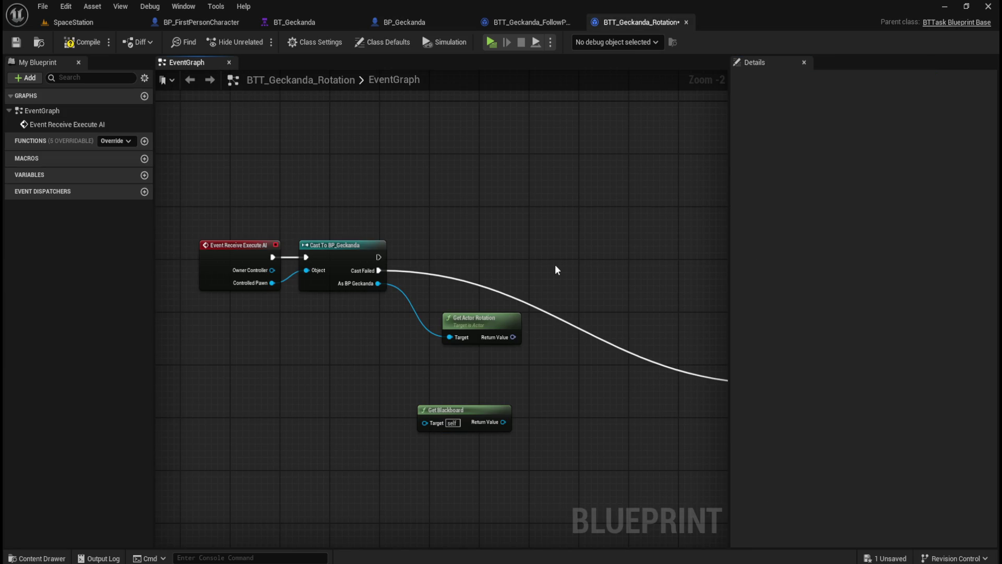
After glancing at FollowPlayer, marquee-select and delete Get Blackboard in the Rotation graph
click(525, 23)
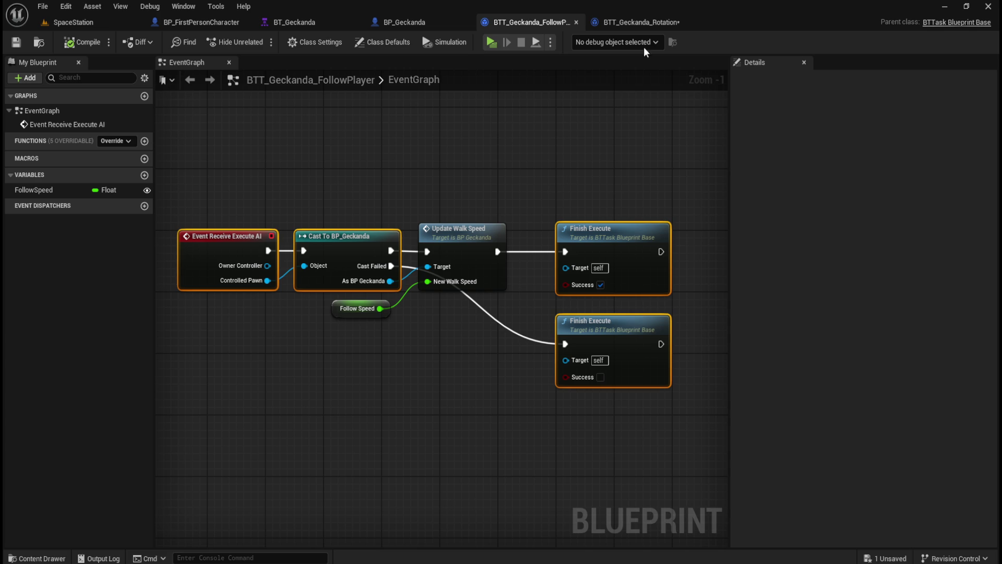
click(645, 24)
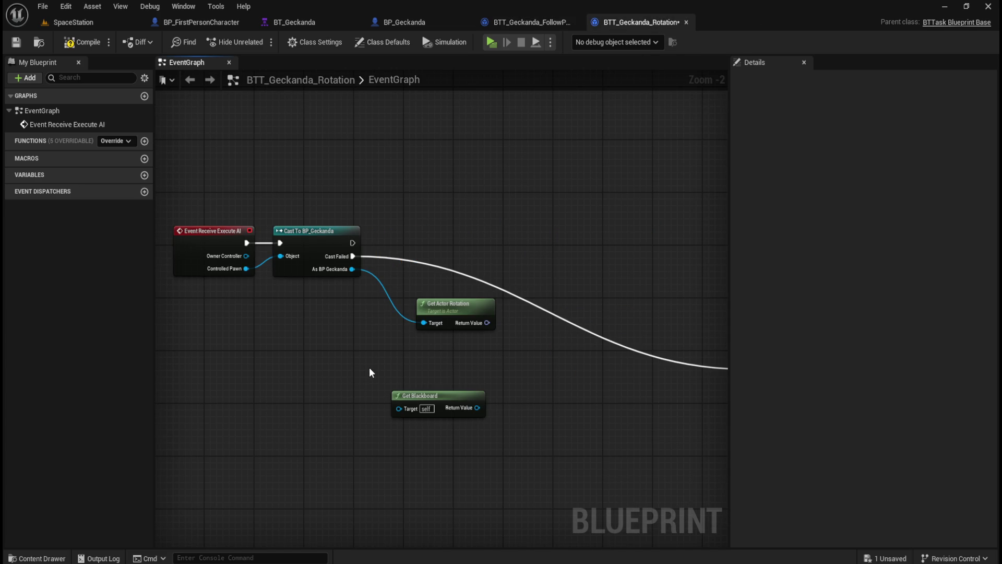
drag(380, 362, 489, 425)
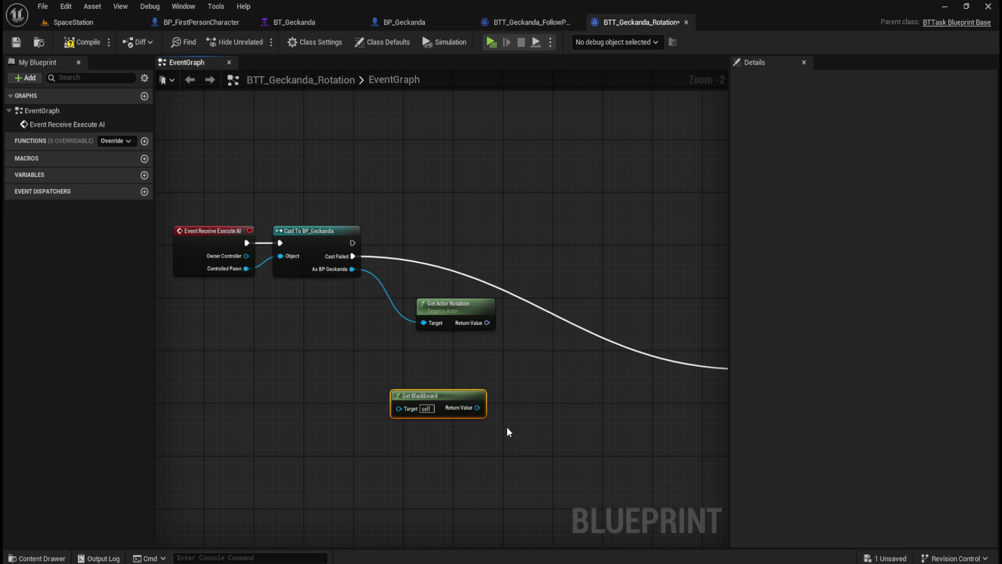
key(Delete)
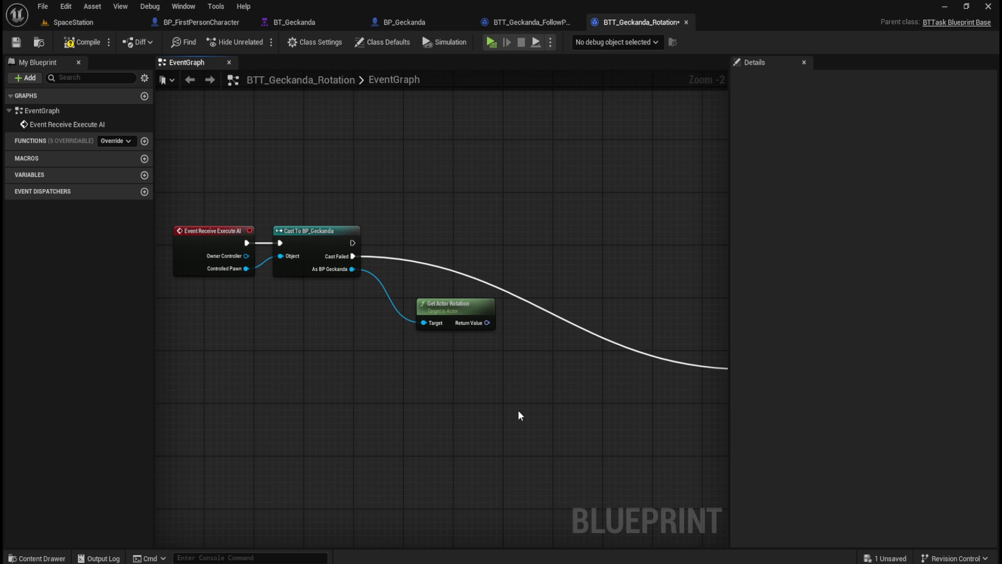
mouse_move(502, 383)
mouse_down()
mouse_move(470, 398)
mouse_move(510, 394)
mouse_up()
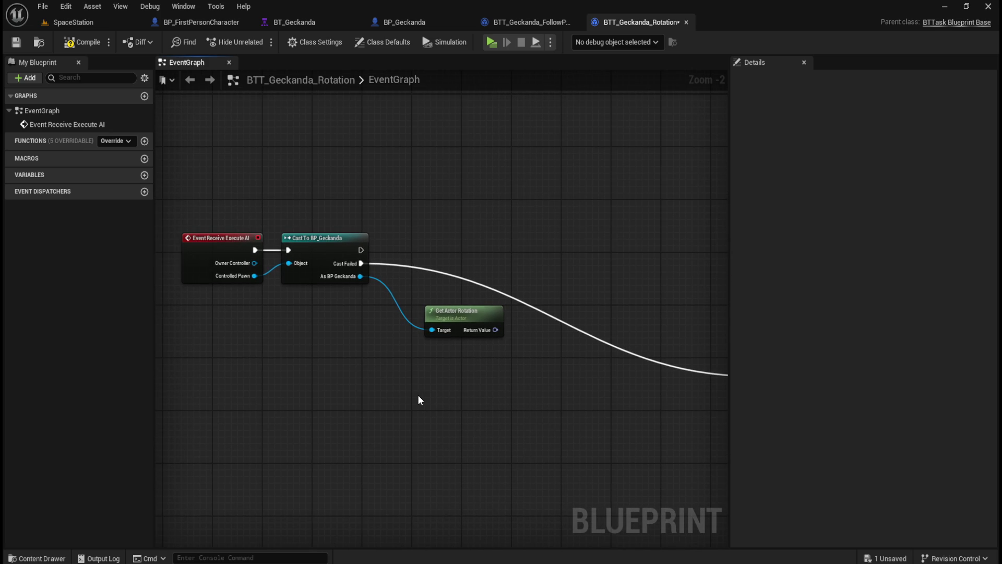
Add a Get Player Pawn node and search 'get actor' from its Return Value
right_click(339, 395)
text(get)
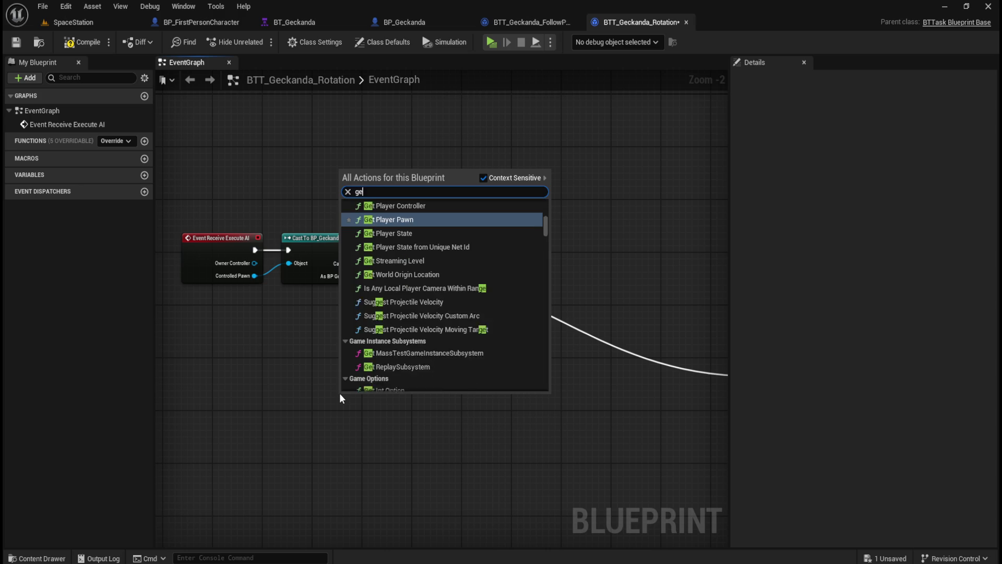
key(Return)
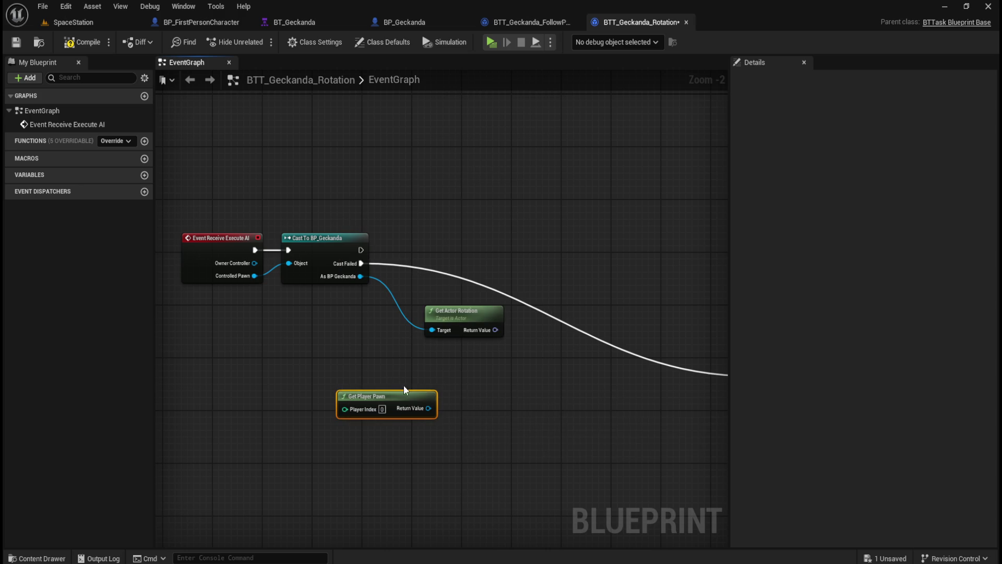
drag(428, 408, 466, 408)
text(get actor)
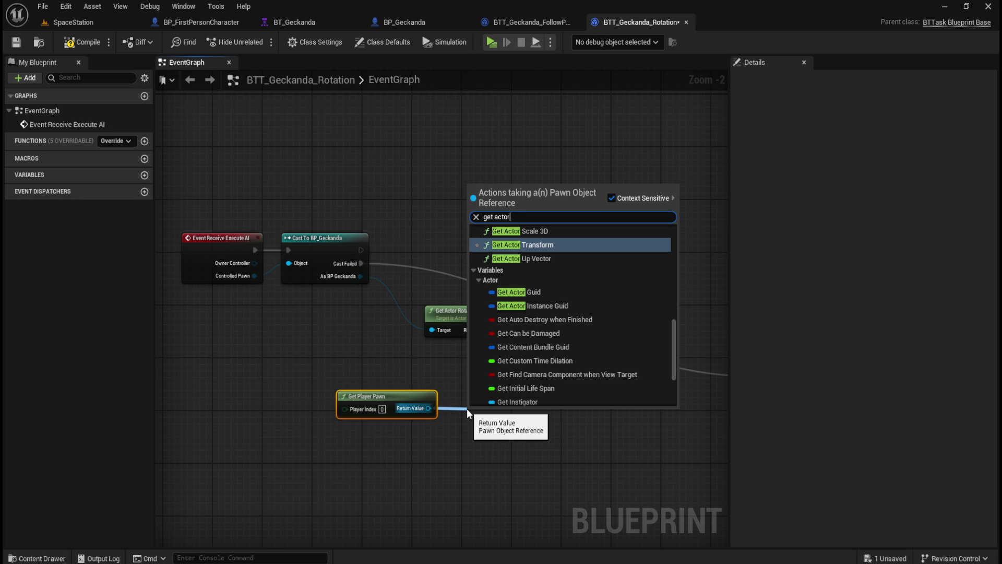
Add Get Actor Location and wire Get Player Pawn's Return Value into its Target
key(BackSpace)
key(BackSpace)
key(BackSpace)
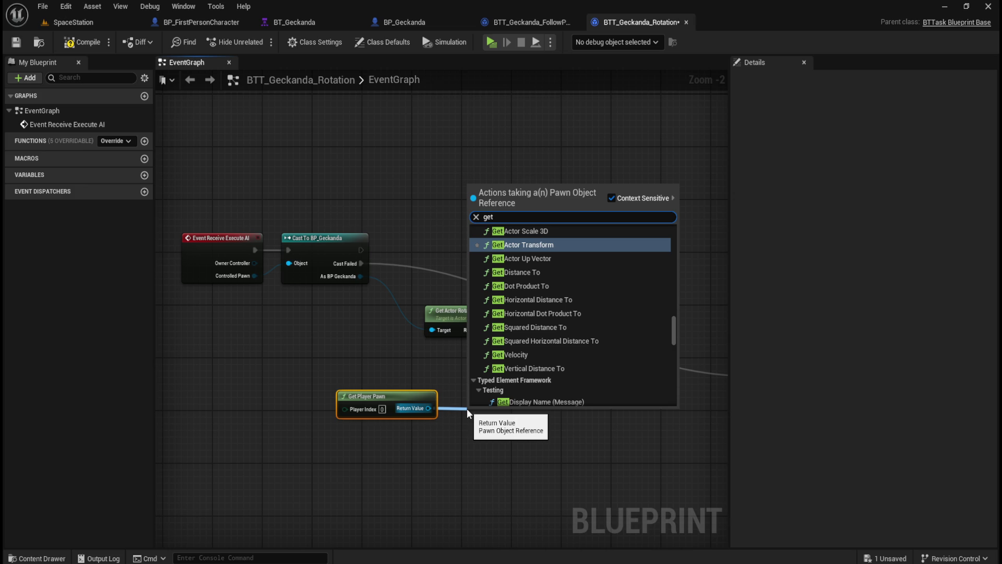
text( actor locat)
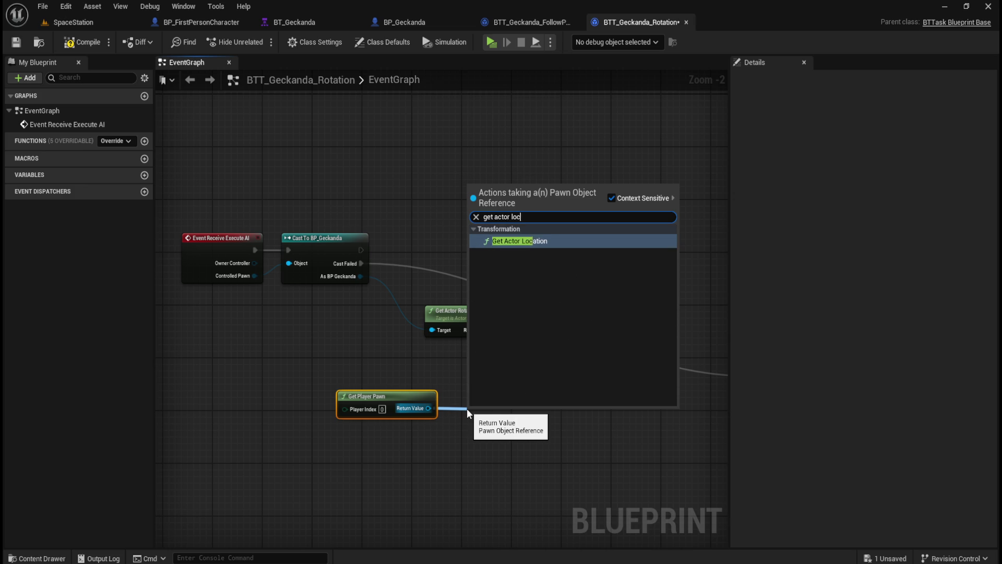
key(Return)
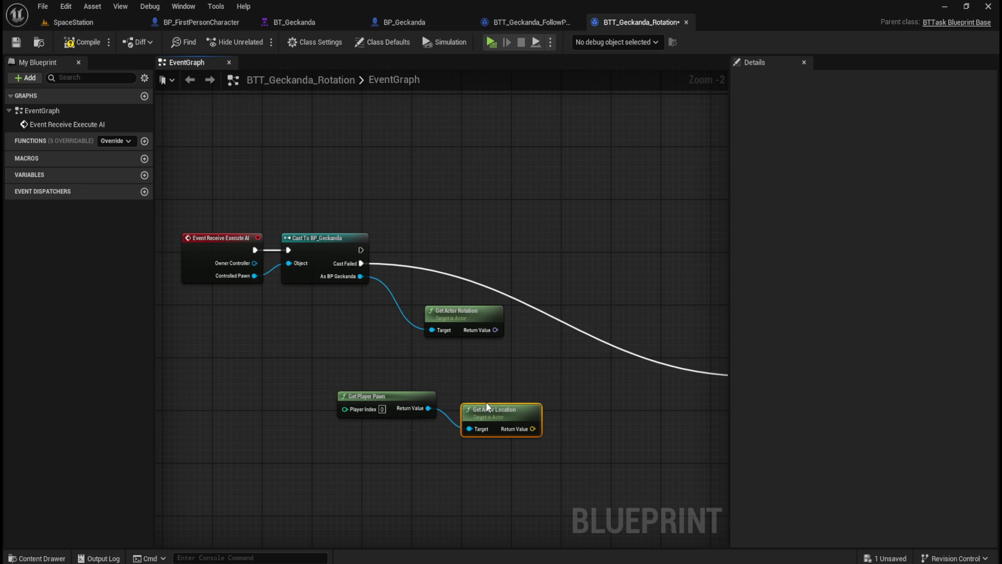
drag(491, 395, 505, 387)
click(511, 427)
click(478, 432)
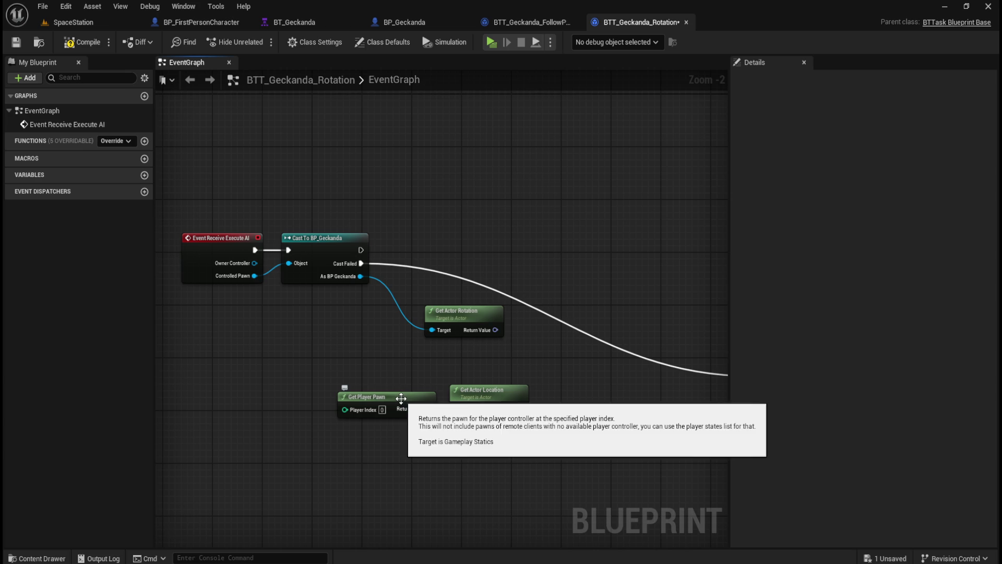
drag(428, 408, 456, 409)
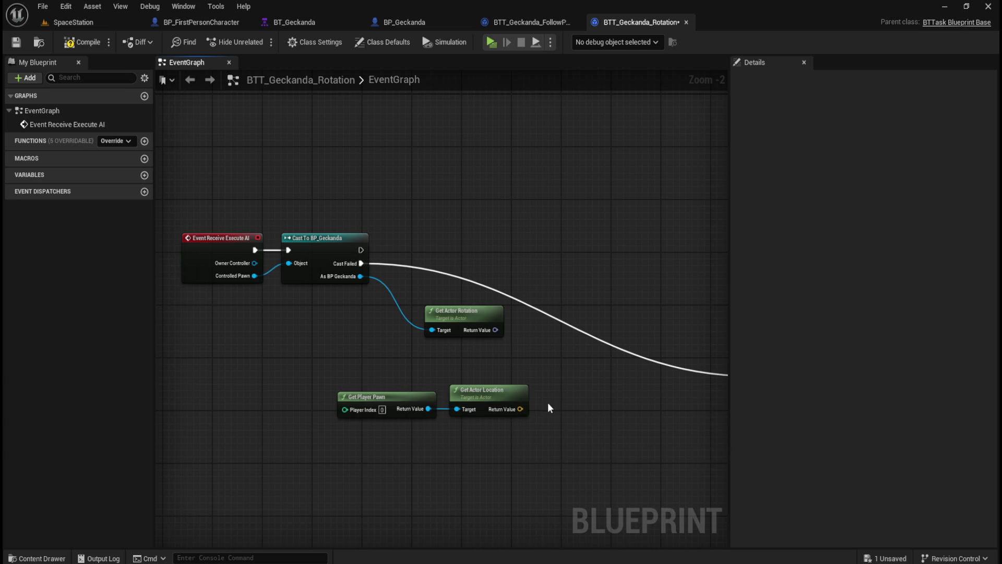
Move Get Player Pawn and Get Actor Location together beneath Get Actor Rotation
mouse_move(546, 452)
mouse_down()
mouse_move(474, 424)
mouse_move(520, 437)
mouse_move(526, 419)
mouse_move(511, 424)
mouse_move(517, 417)
mouse_up()
drag(549, 359, 408, 350)
mouse_move(488, 361)
mouse_down()
mouse_move(463, 348)
mouse_move(465, 337)
mouse_up()
click(527, 384)
mouse_move(527, 384)
mouse_down()
mouse_move(303, 391)
mouse_move(509, 394)
mouse_up()
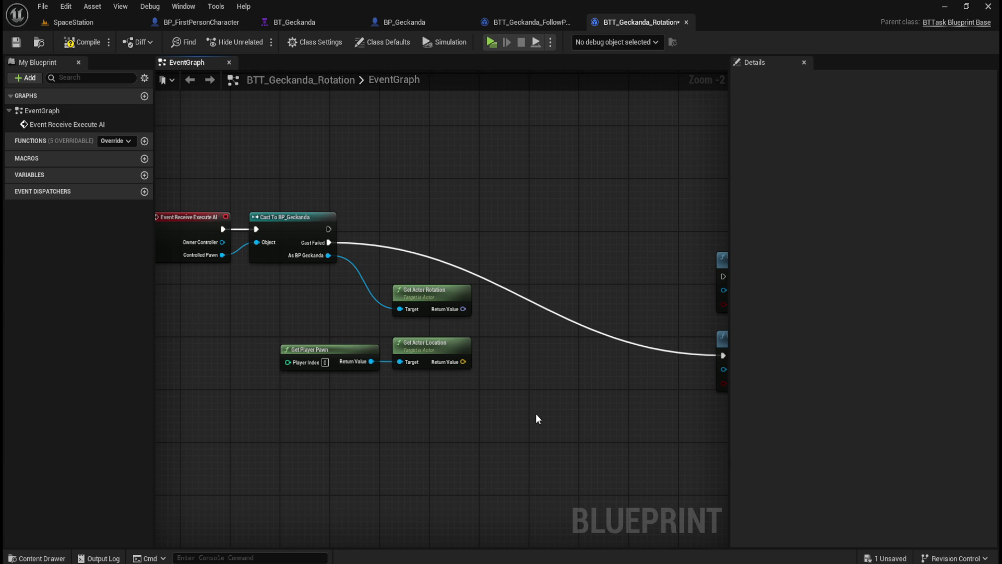
drag(515, 431, 520, 437)
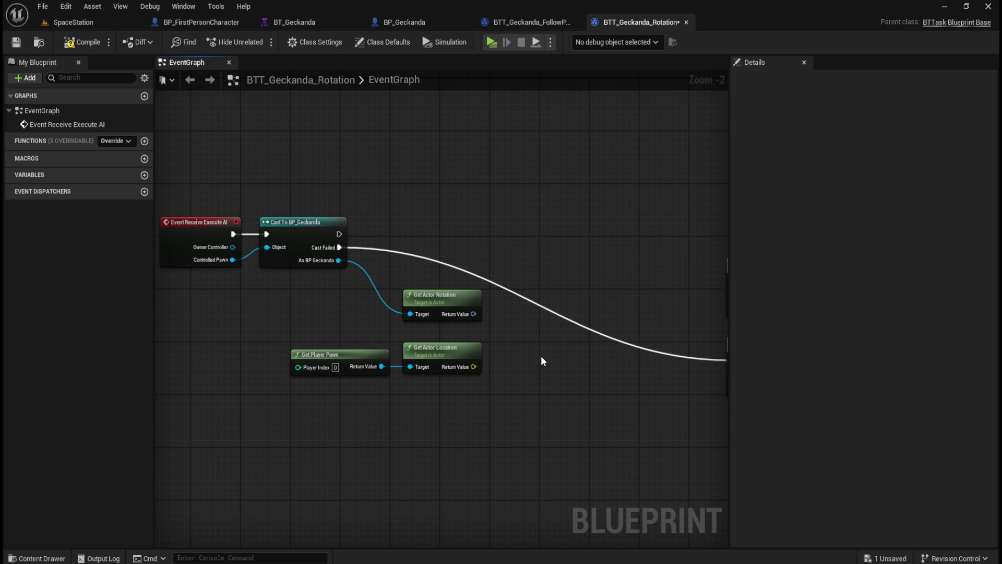
drag(549, 375, 511, 375)
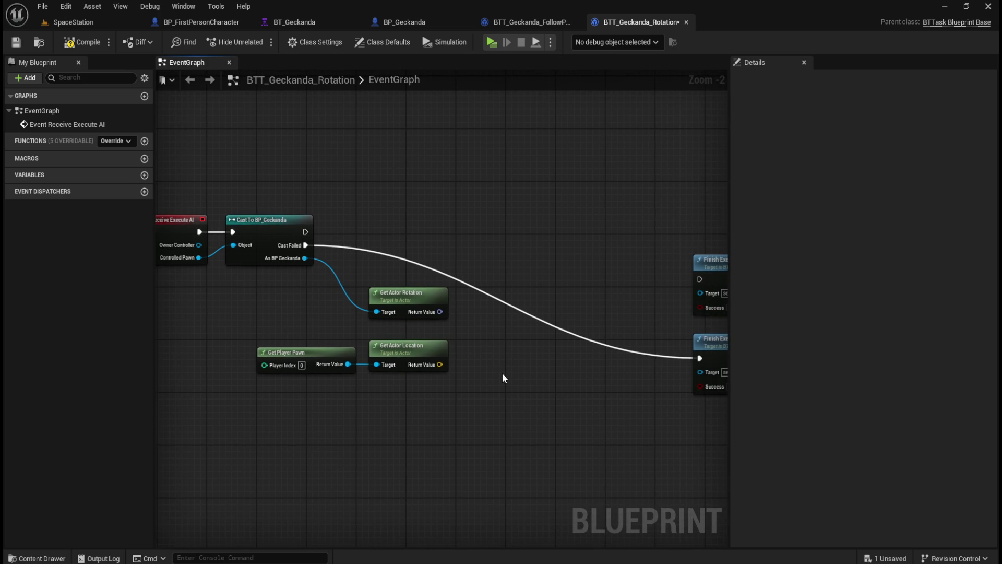
right_click(508, 412)
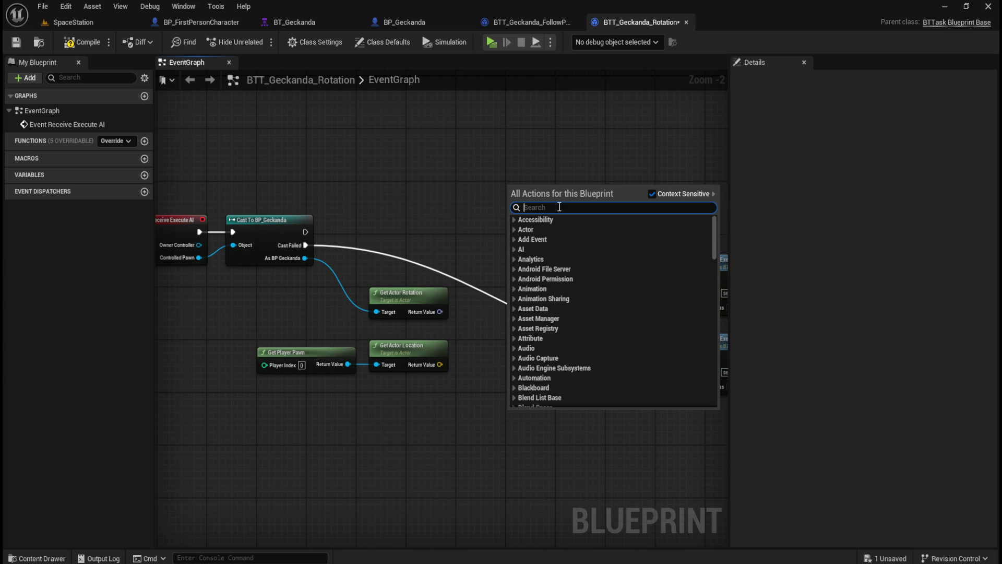
Add an RInterp To node and move it higher up in the graph
text(interp rot)
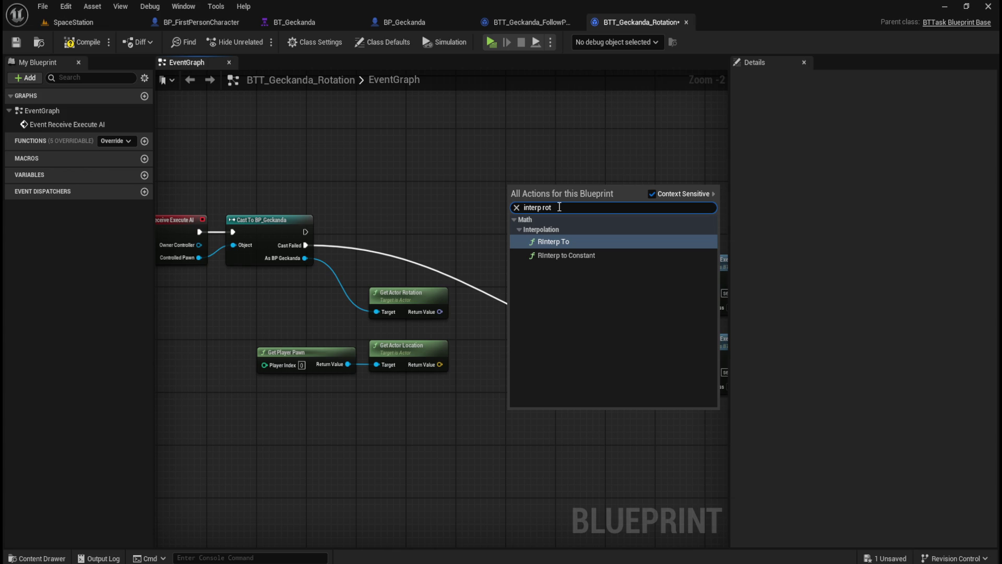
text(at)
click(553, 240)
drag(584, 412, 593, 222)
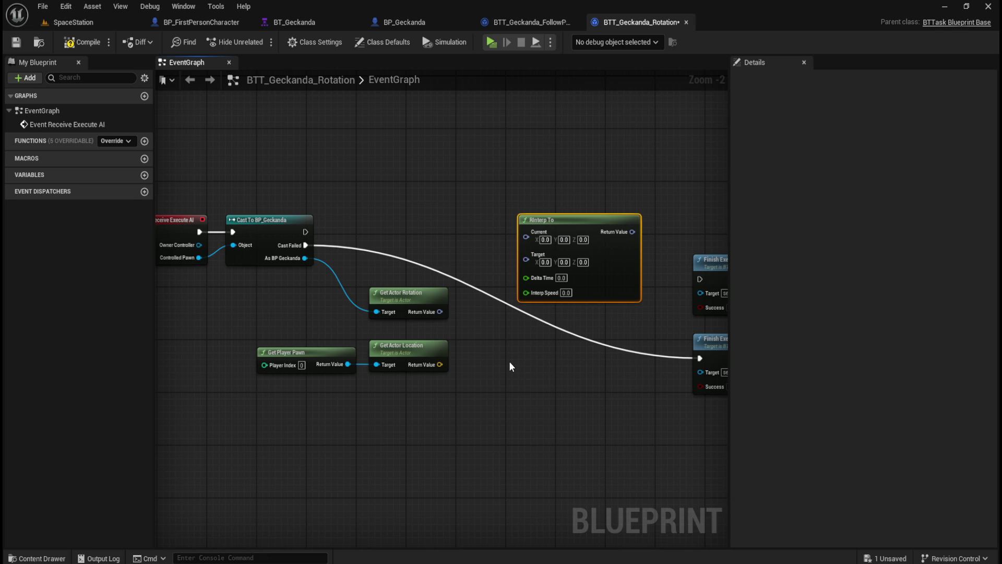
drag(510, 365, 532, 358)
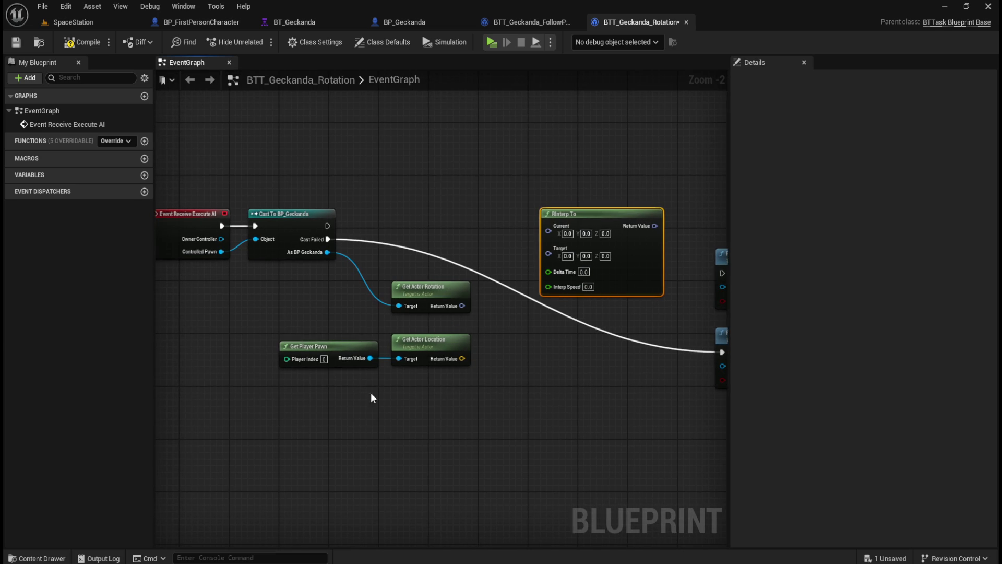
Keep RInterp To's Target pin combined and connect Get Actor Location's Return Value to it
drag(305, 395, 468, 342)
click(506, 350)
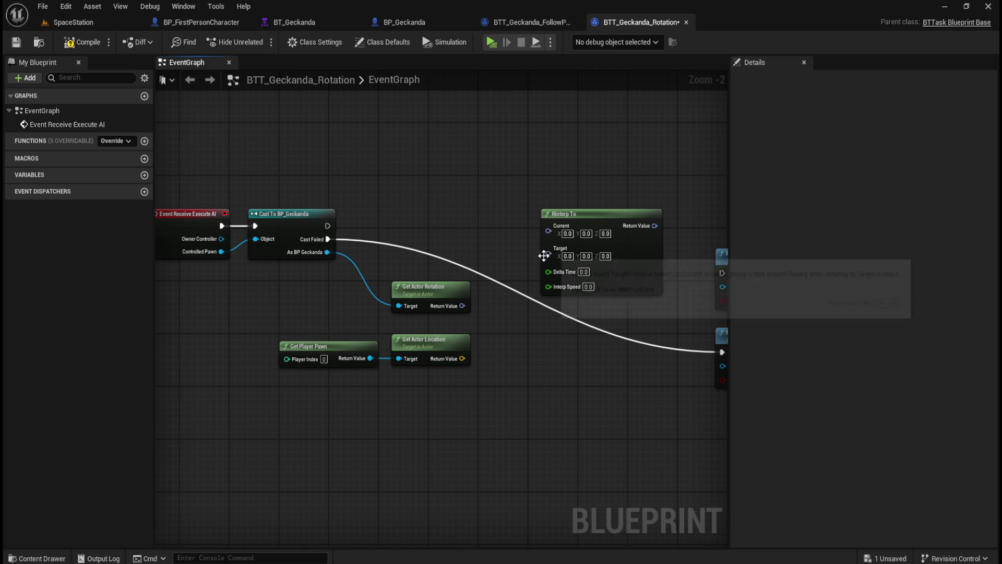
right_click(553, 252)
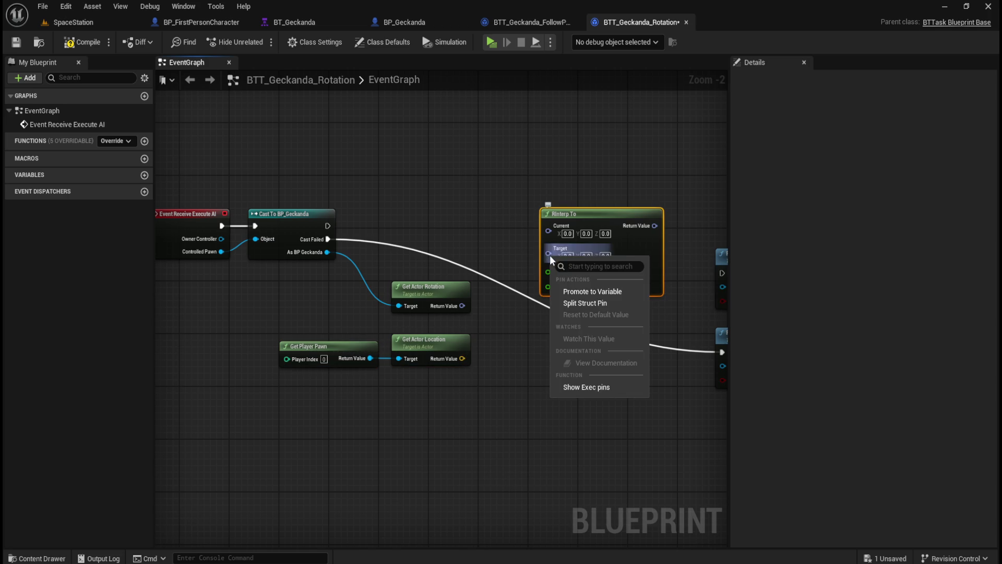
click(596, 304)
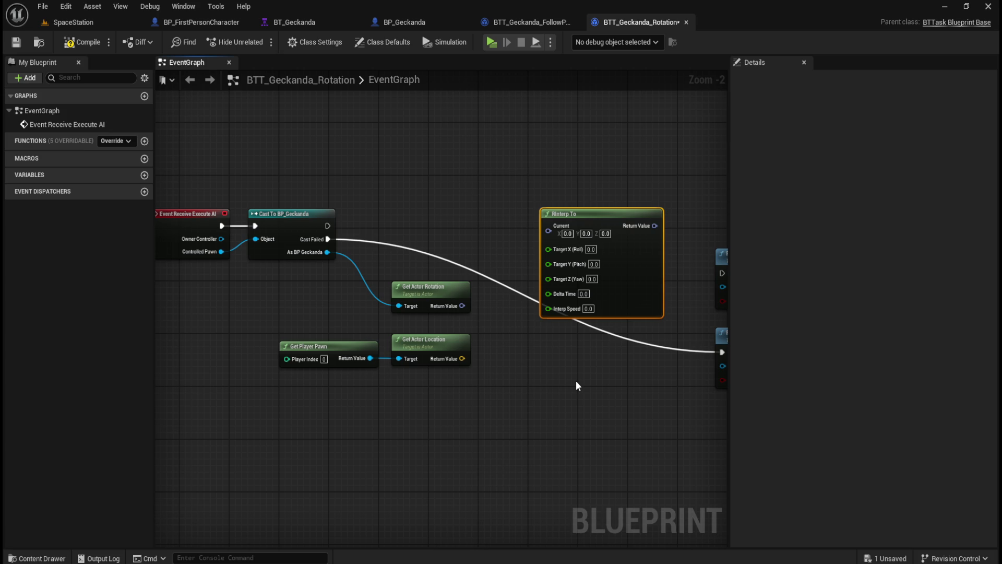
key(ctrl+z)
drag(462, 358, 550, 253)
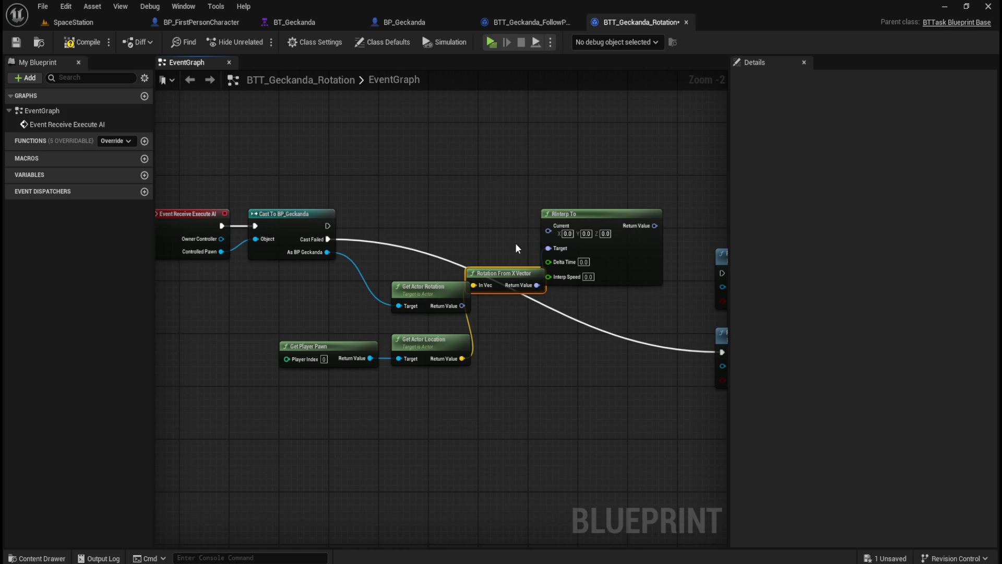
Delete the conversion node, then wire Get Actor Rotation to Current and Get Actor Location to Target
key(Delete)
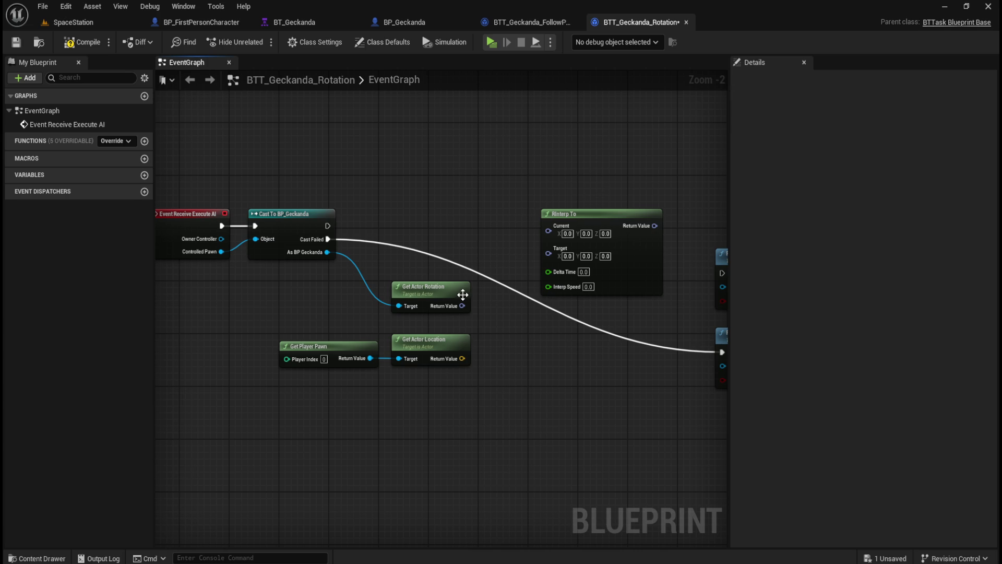
drag(462, 306, 547, 231)
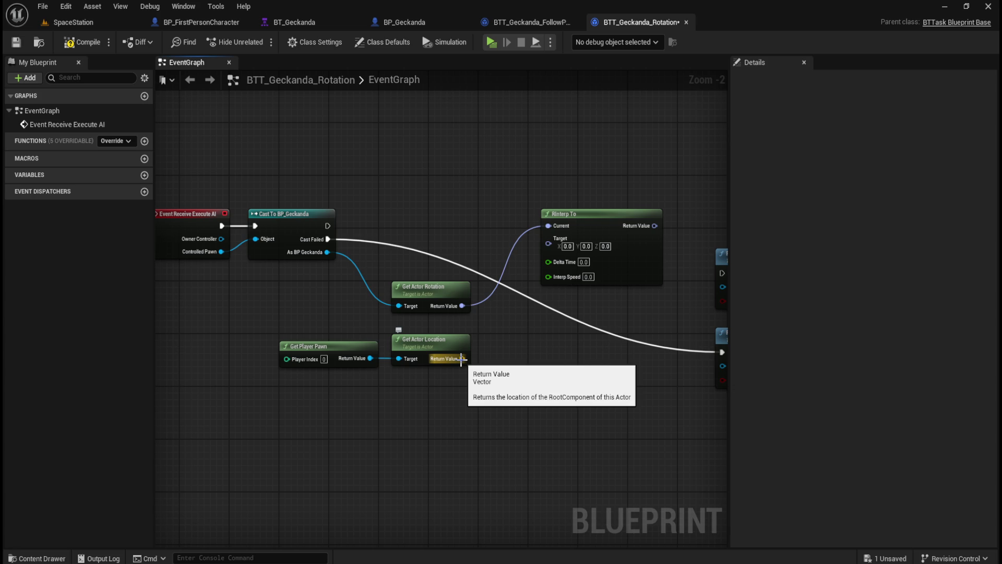
drag(462, 359, 547, 243)
Place Rotation From X Vector beside Get Actor Location and shift the three player nodes left
drag(518, 274, 538, 349)
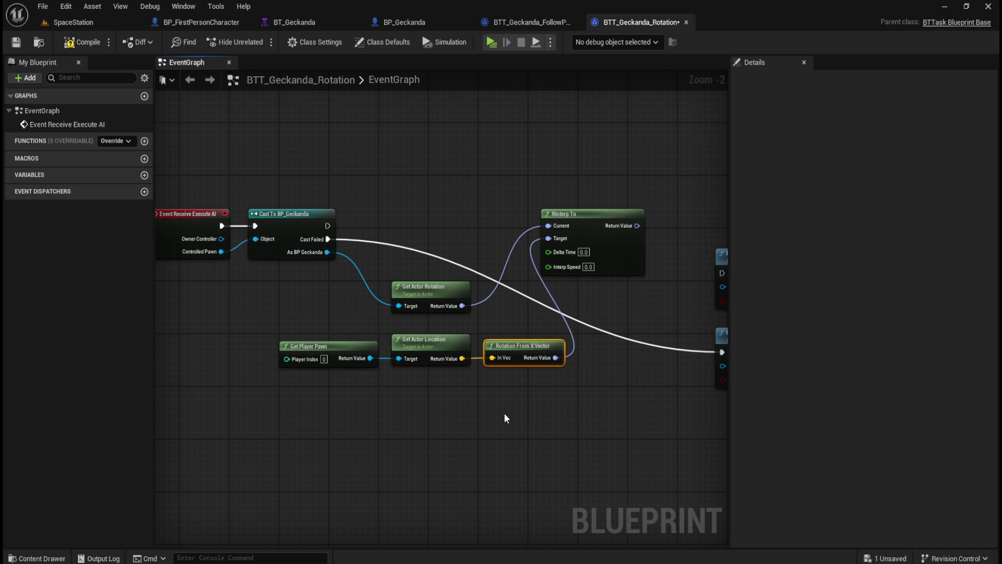
drag(524, 387, 354, 358)
mouse_move(450, 347)
mouse_down()
mouse_move(355, 339)
mouse_move(356, 325)
mouse_up()
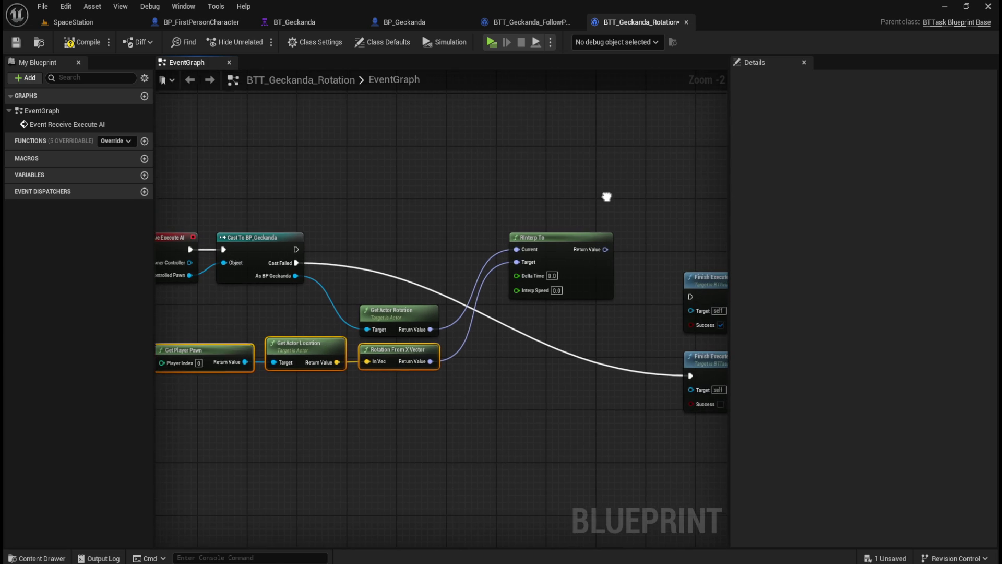
Add Set Actor Rotation from As BP Geckanda and feed RInterp To's result into New Rotation
drag(605, 249, 638, 239)
text(set actor)
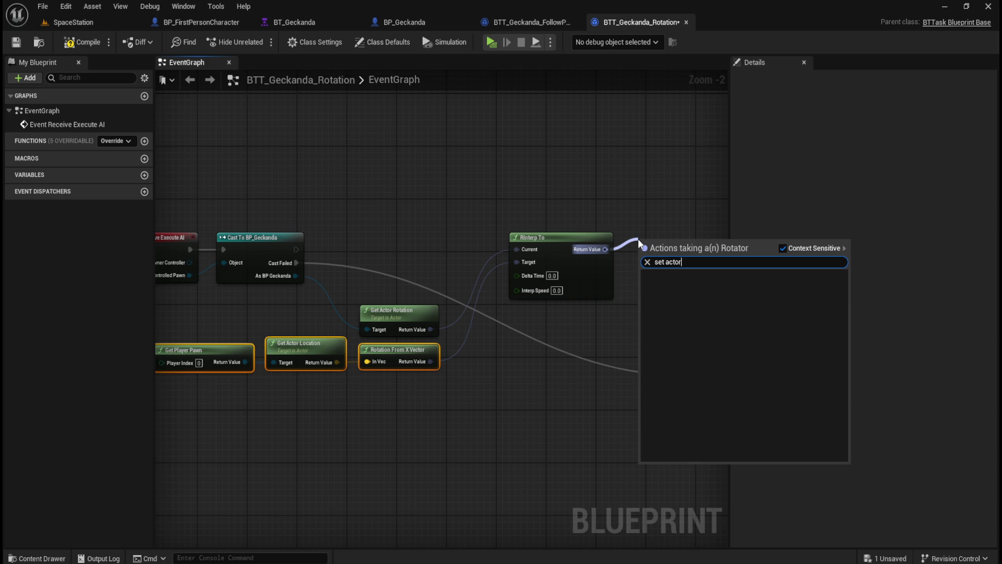
key(Escape)
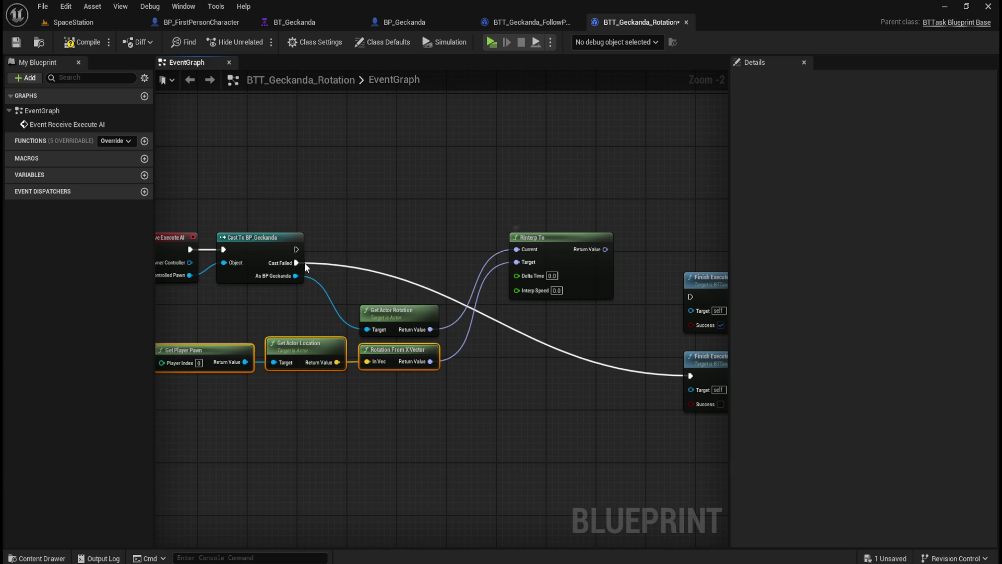
drag(294, 275, 427, 220)
text(s)
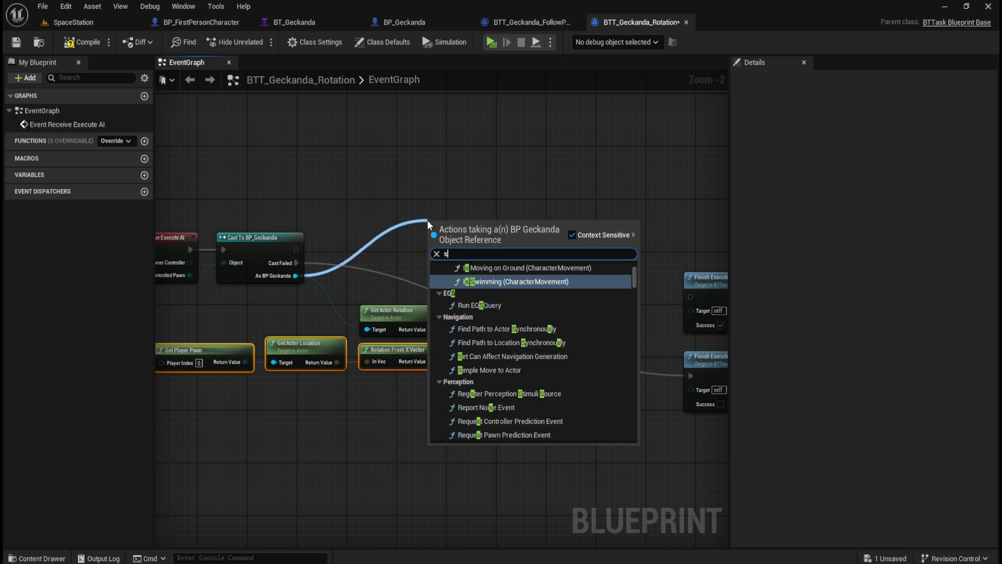
text(et actor rotation)
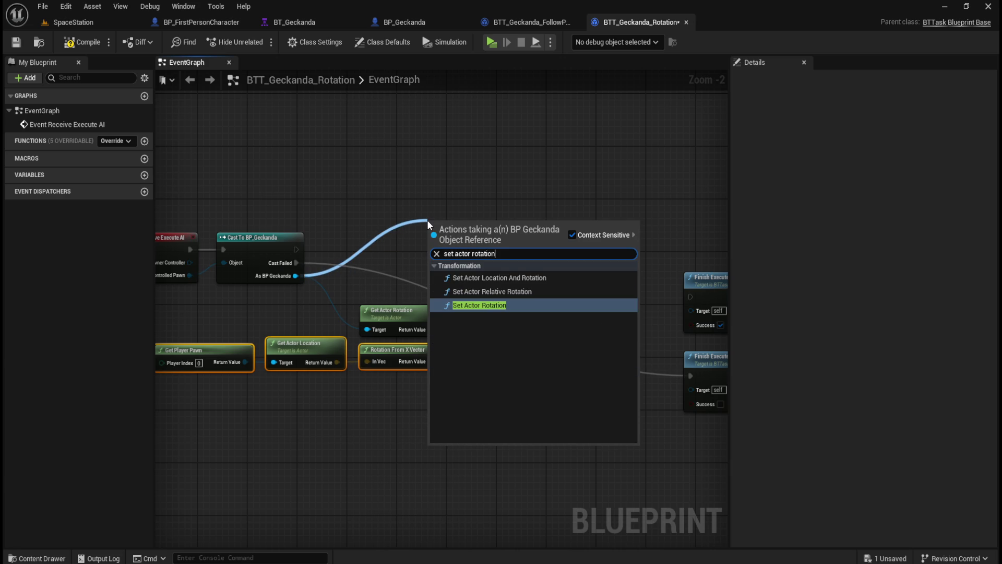
click(475, 305)
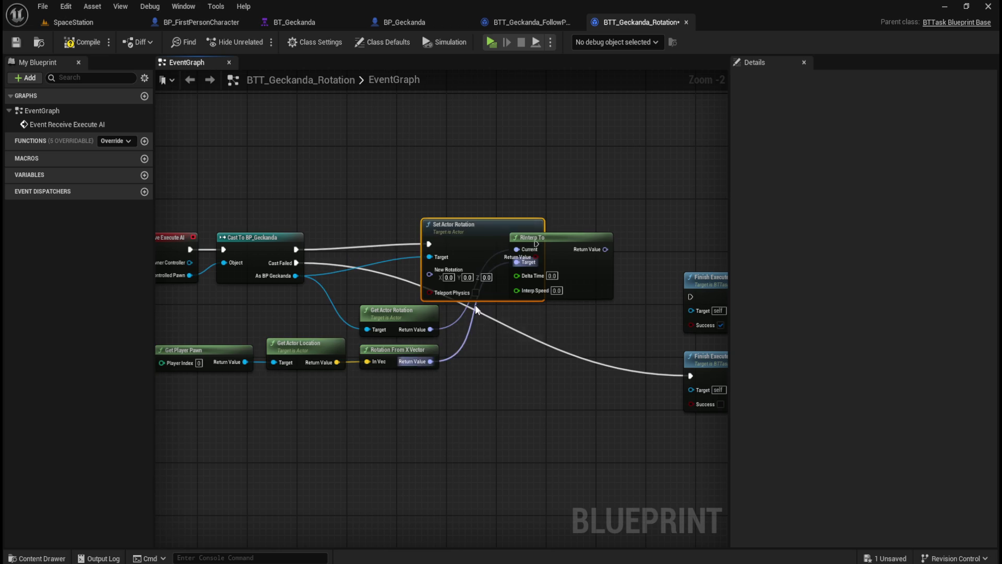
drag(472, 228, 665, 155)
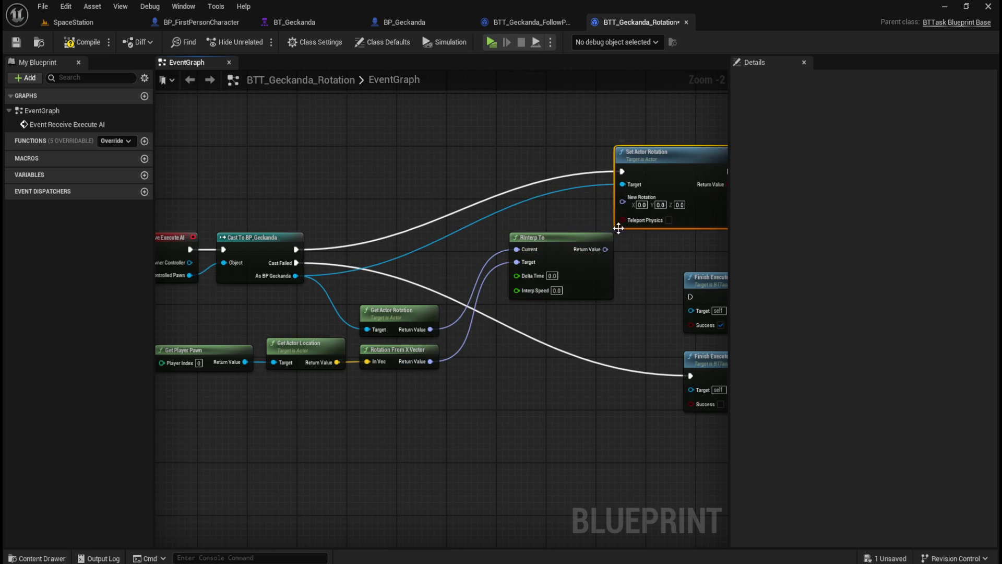
drag(606, 249, 621, 202)
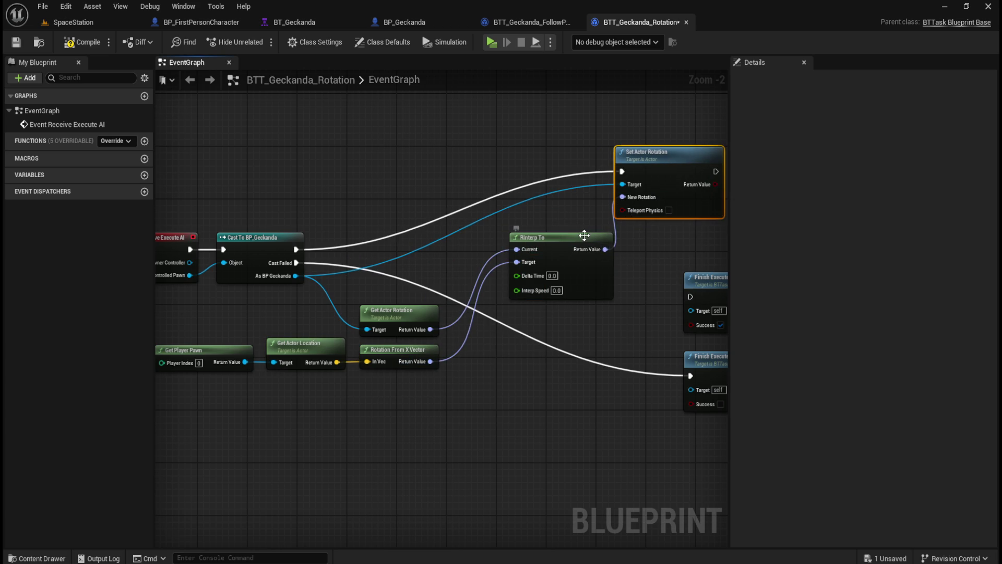
Rearrange RInterp To, Set Actor Rotation and both Finish Execute nodes, with success Finish Execute beside Set Actor Rotation
mouse_move(584, 236)
mouse_down()
mouse_move(569, 308)
mouse_move(543, 317)
mouse_up()
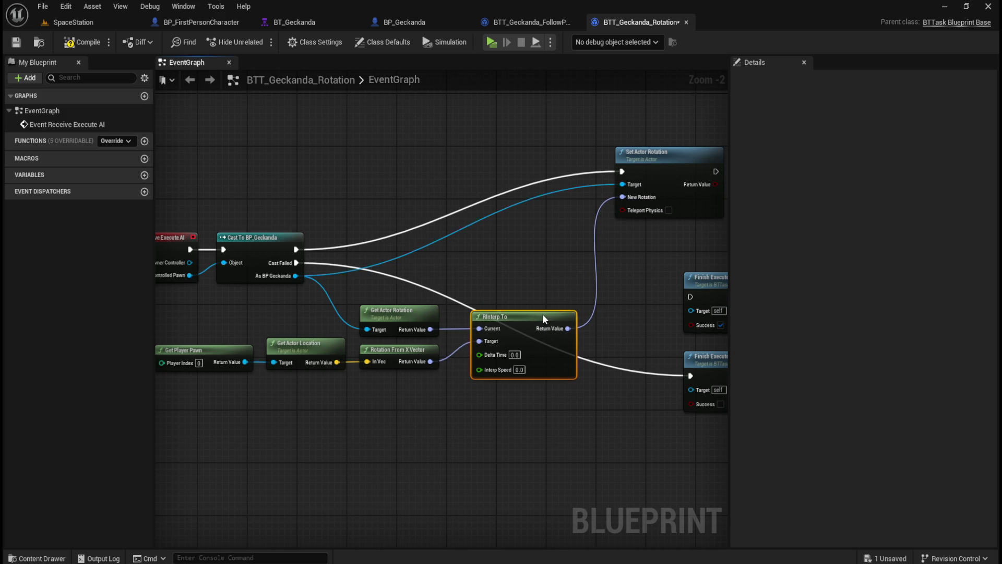
mouse_move(633, 284)
mouse_down()
mouse_move(473, 260)
mouse_move(614, 396)
mouse_up()
drag(588, 261, 726, 254)
mouse_move(606, 156)
mouse_down()
mouse_move(595, 148)
mouse_move(591, 215)
mouse_up()
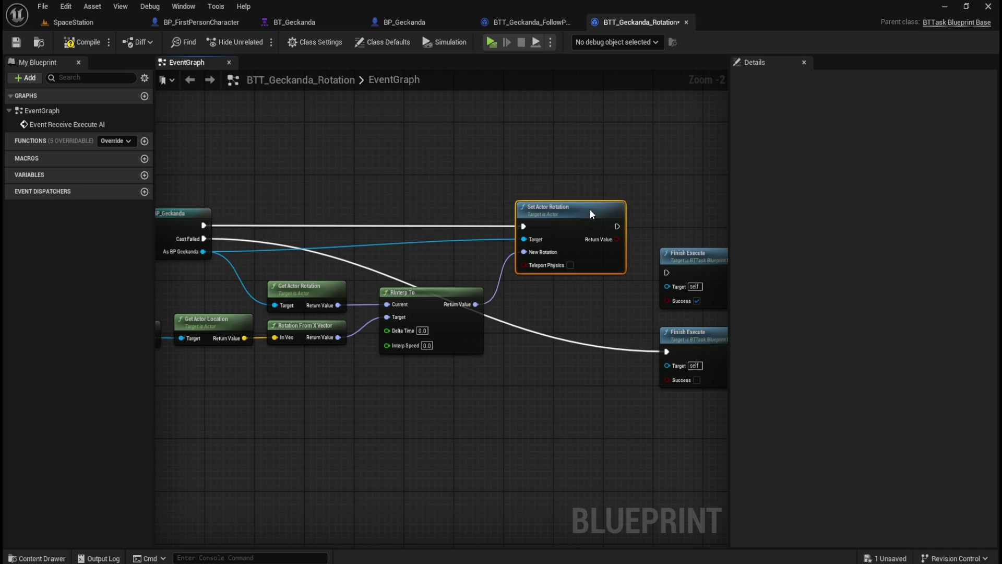
drag(620, 185, 550, 189)
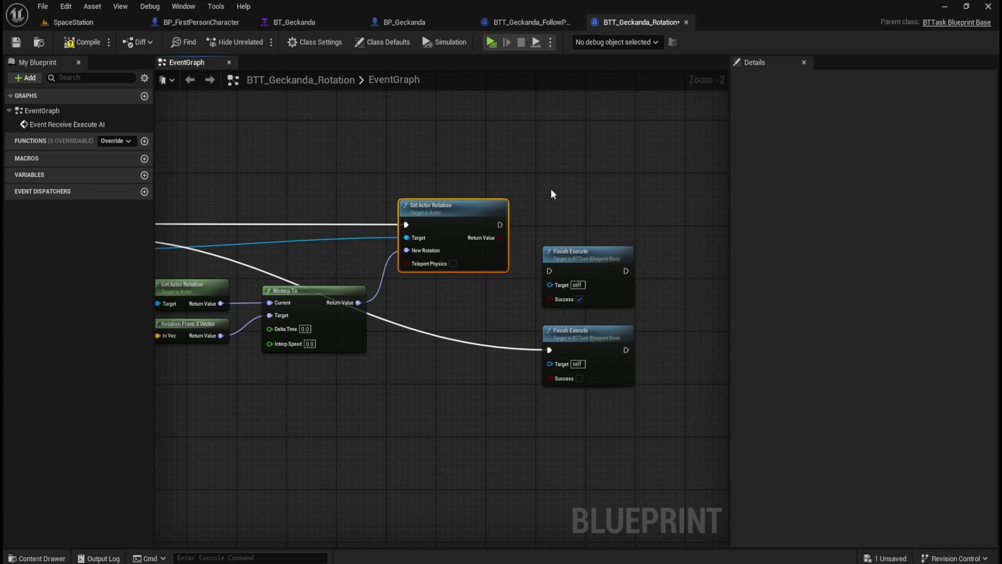
drag(574, 253, 570, 208)
drag(506, 222, 543, 224)
key(ctrl+z)
drag(573, 287, 633, 278)
mouse_move(640, 322)
mouse_down()
mouse_move(634, 302)
mouse_move(633, 327)
mouse_up()
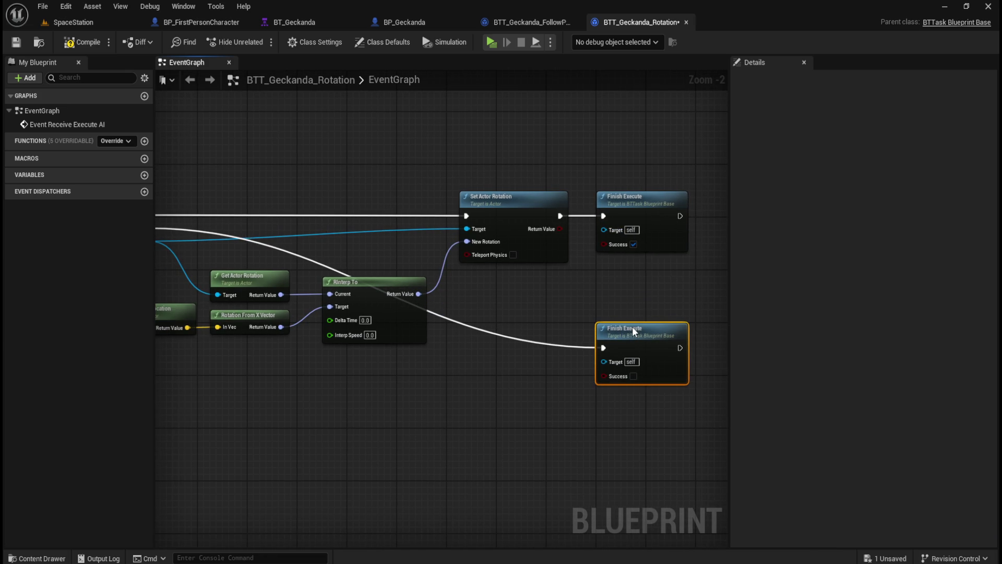
drag(534, 300, 675, 302)
mouse_move(578, 398)
mouse_down()
mouse_move(358, 409)
mouse_move(483, 410)
mouse_up()
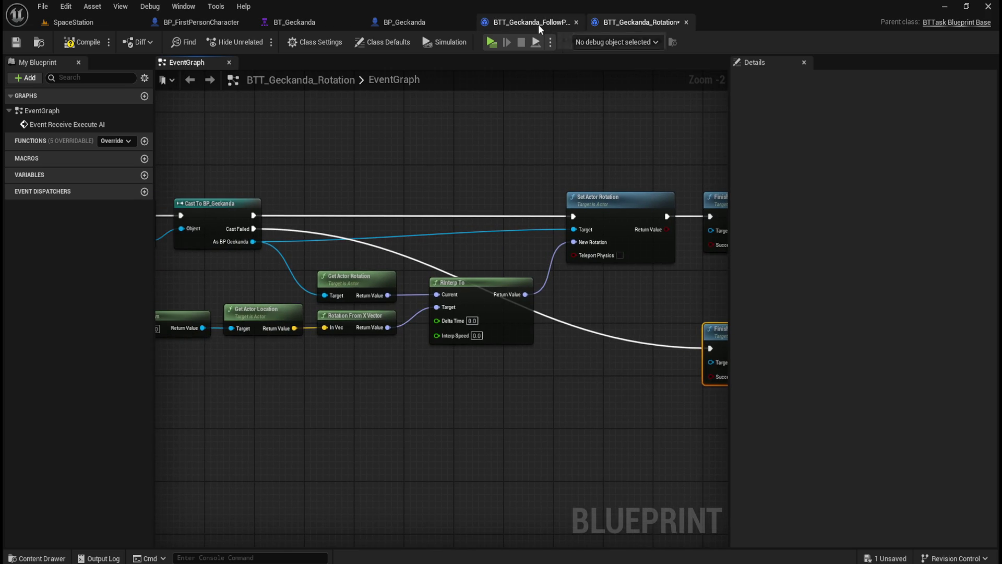
click(537, 24)
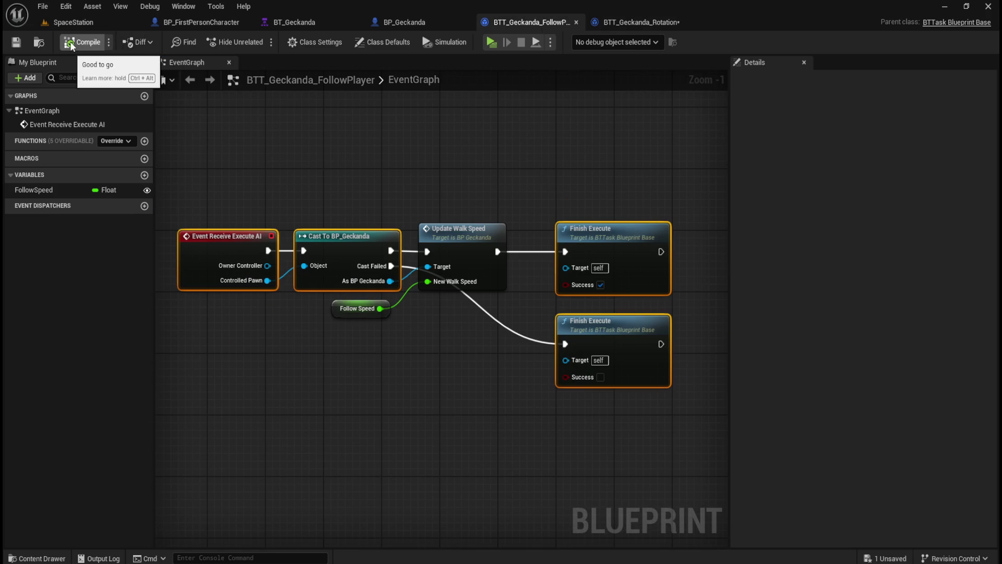
click(415, 161)
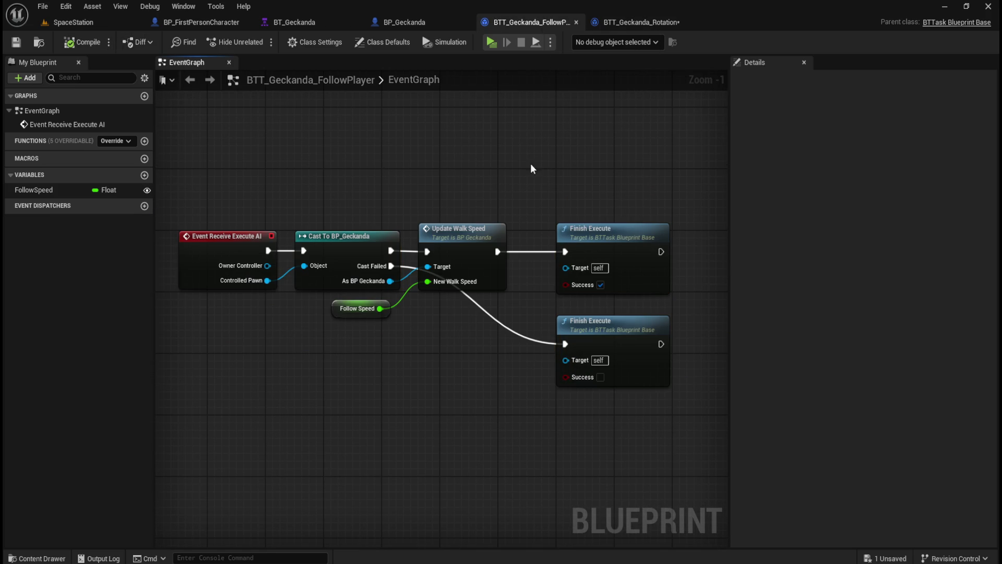
click(628, 23)
mouse_move(431, 159)
mouse_down()
mouse_move(609, 161)
mouse_move(358, 151)
mouse_up()
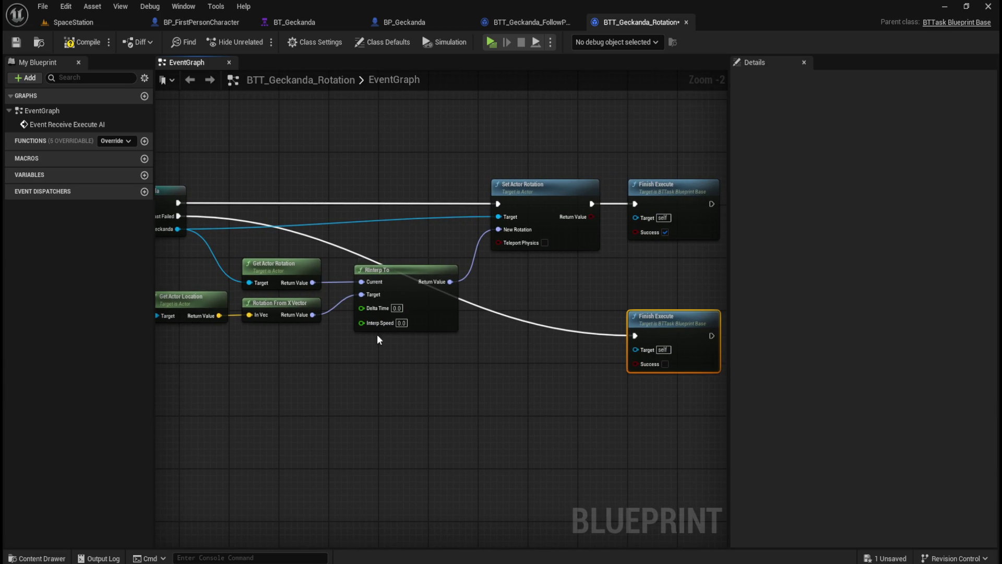
drag(359, 353, 500, 380)
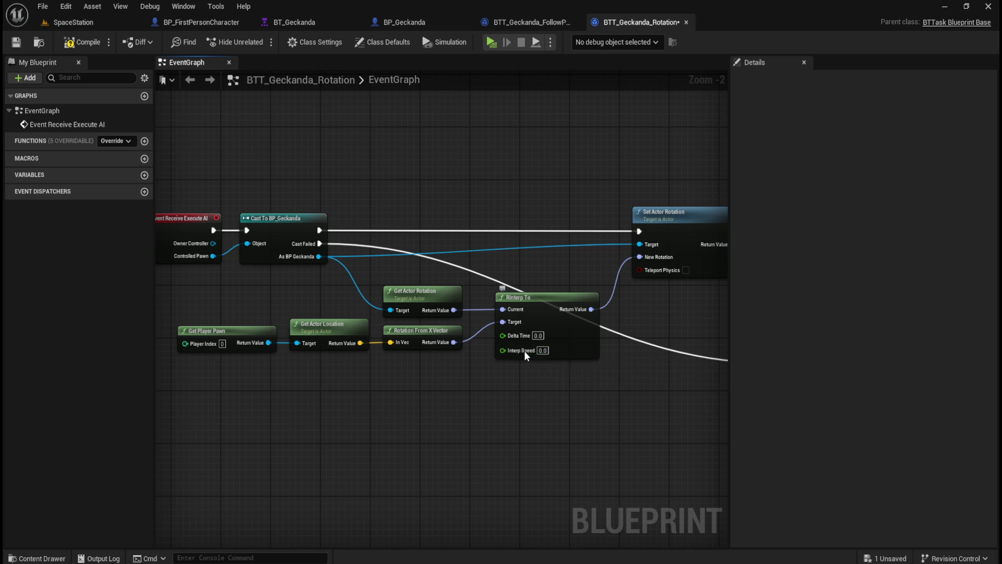
Promote RInterp To's Interp Speed pin to a variable, mark it Instance Editable, and compile
right_click(524, 351)
click(562, 387)
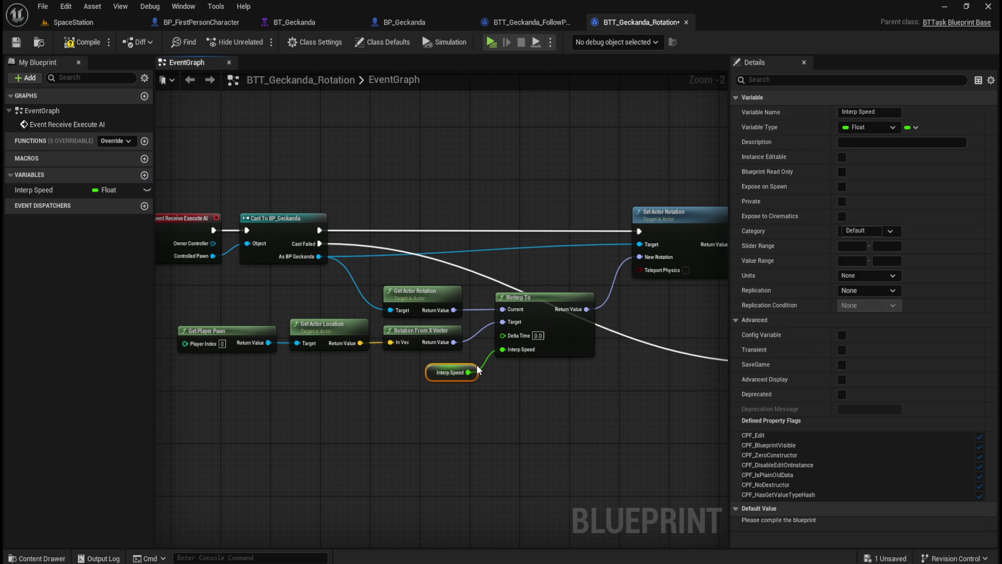
click(842, 157)
click(79, 47)
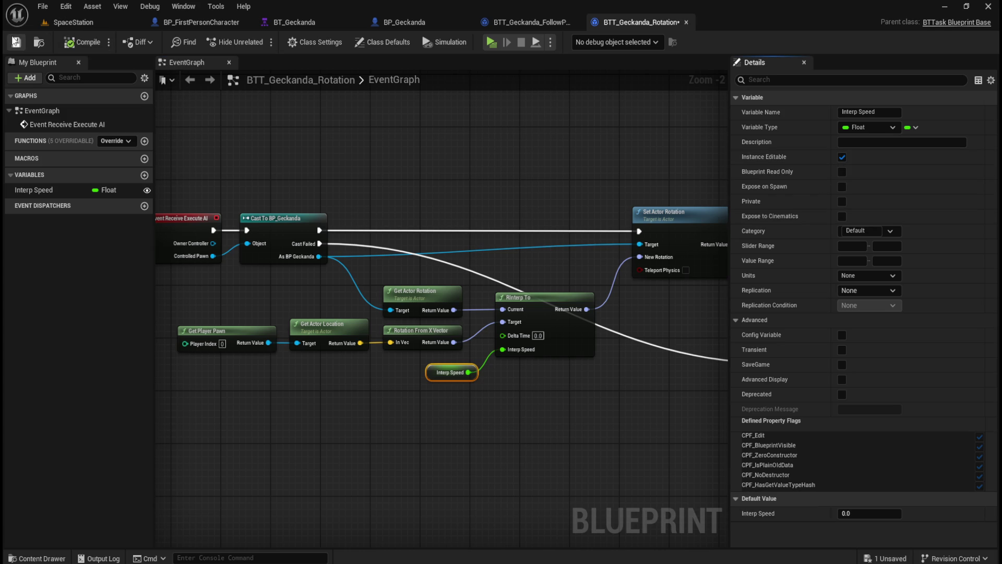
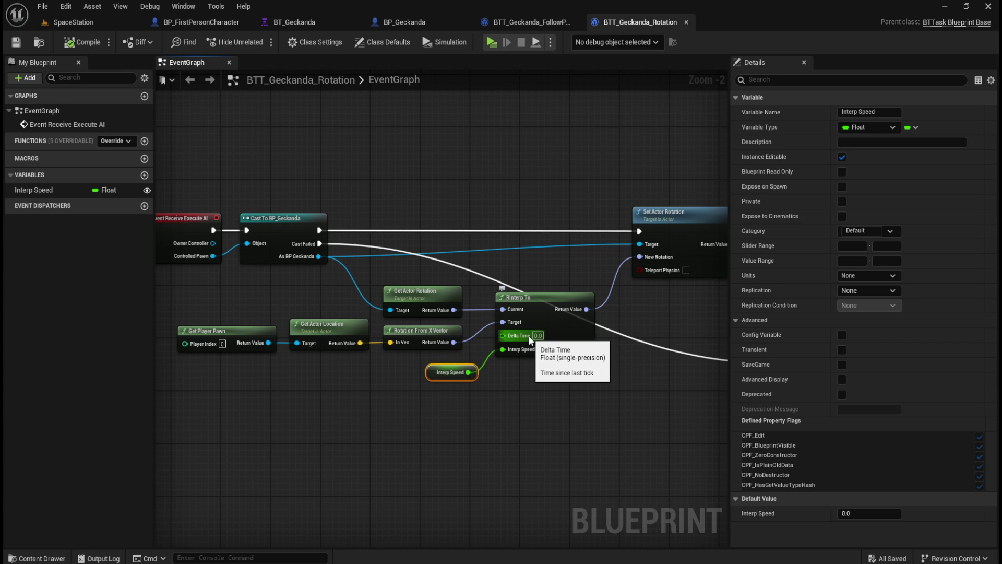
Add a Get Delta Time node to the BTT_Geckanda_Rotation event graph
right_click(321, 422)
text(get deleta)
key(BackSpace)
key(BackSpace)
key(BackSpace)
text(a)
key(BackSpace)
text(ta)
key(Return)
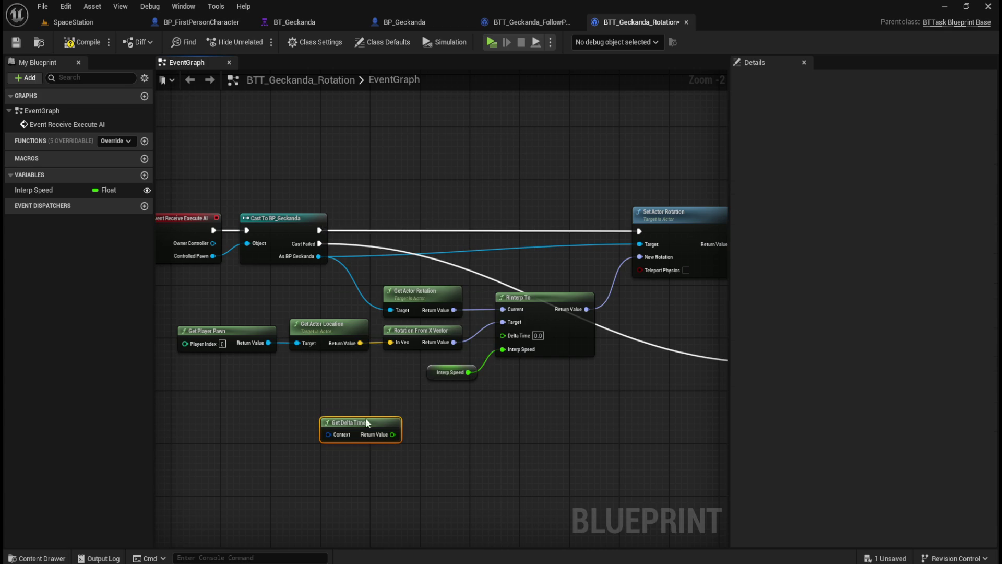
Add an Event Receive Tick event, reposition it, then delete it
drag(368, 399, 452, 395)
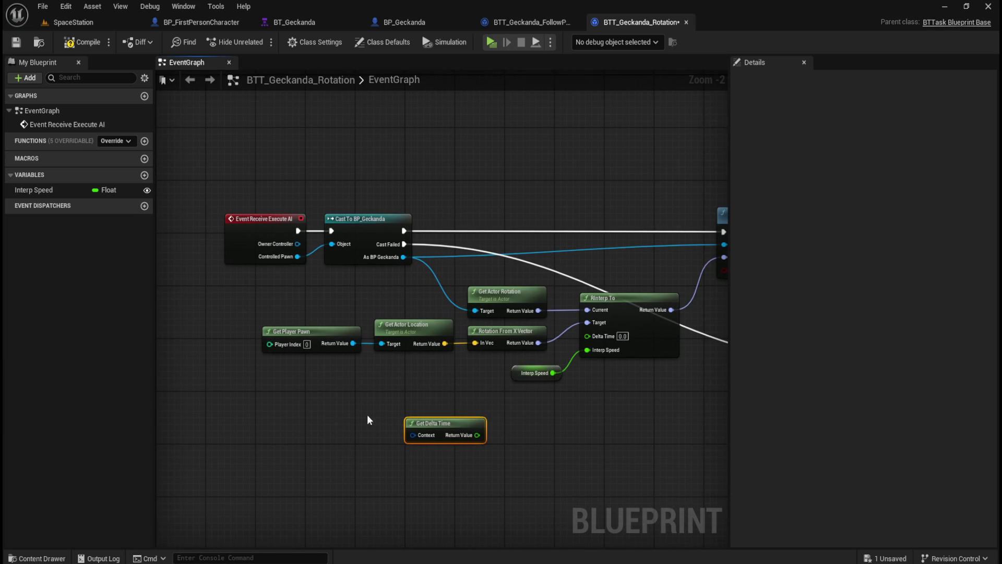
right_click(308, 426)
text(tick)
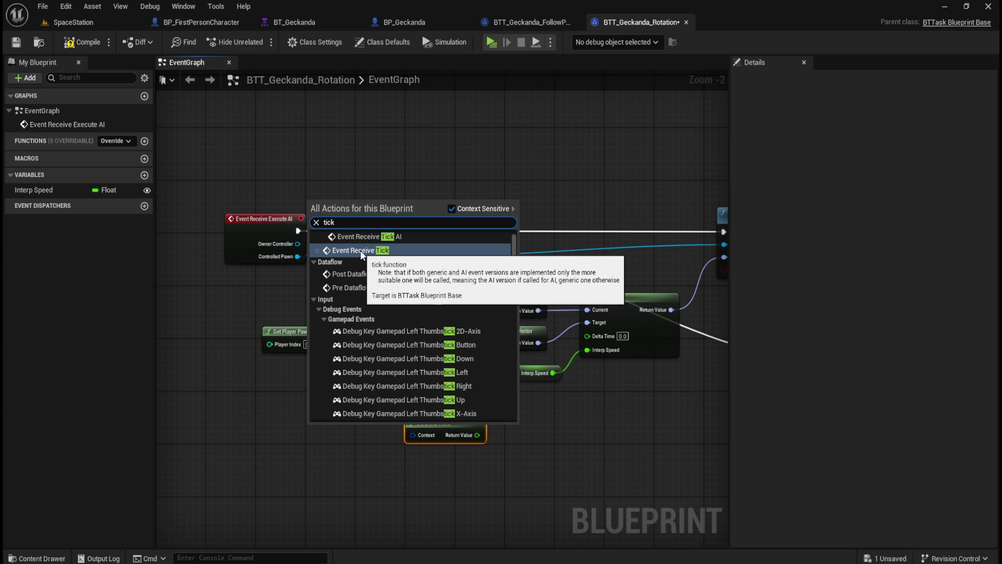
scroll(360, 250, up, 1)
click(354, 271)
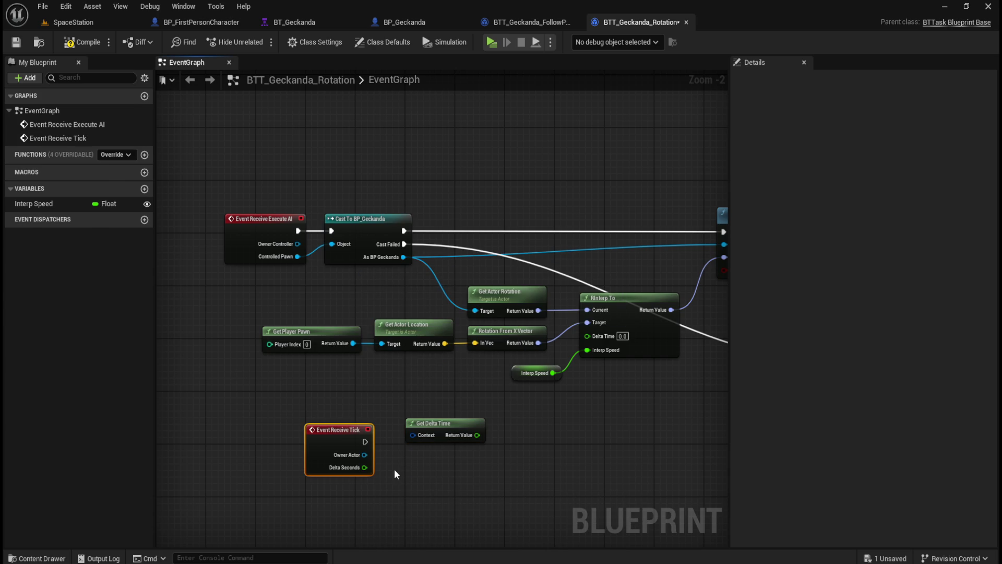
drag(347, 432, 334, 398)
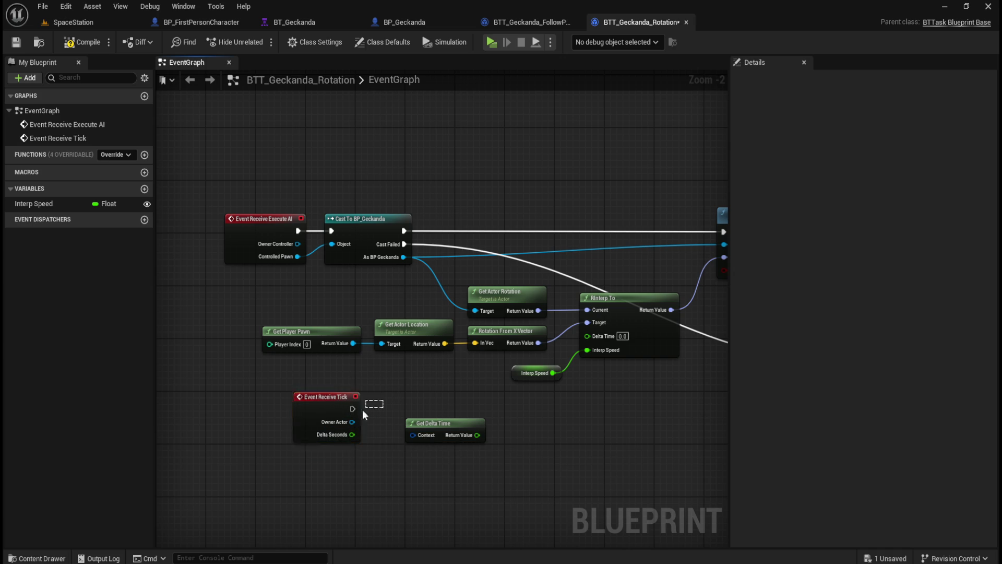
key(Delete)
Add an Event Receive Tick AI event and move it clear of Get Delta Time
right_click(336, 429)
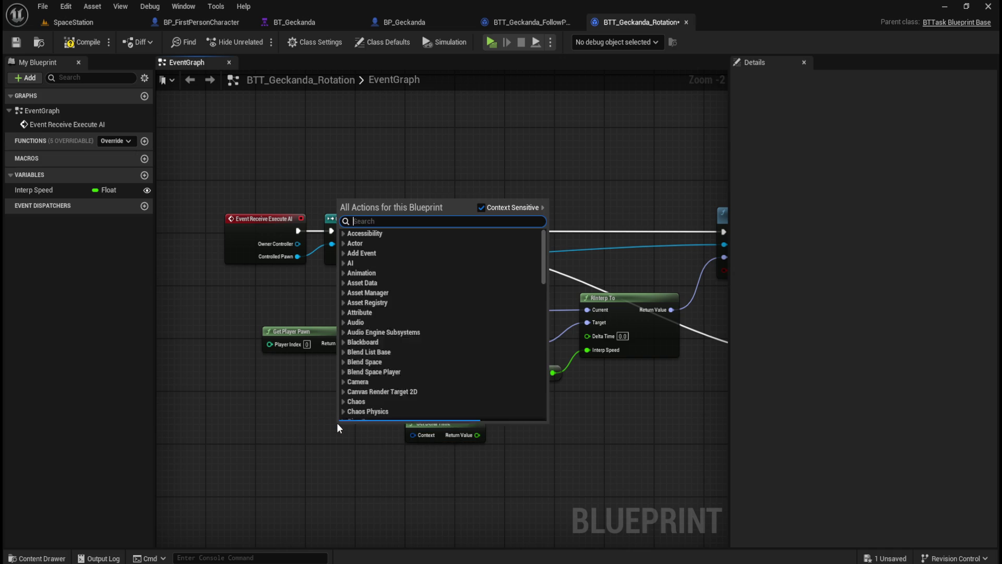
text(tick)
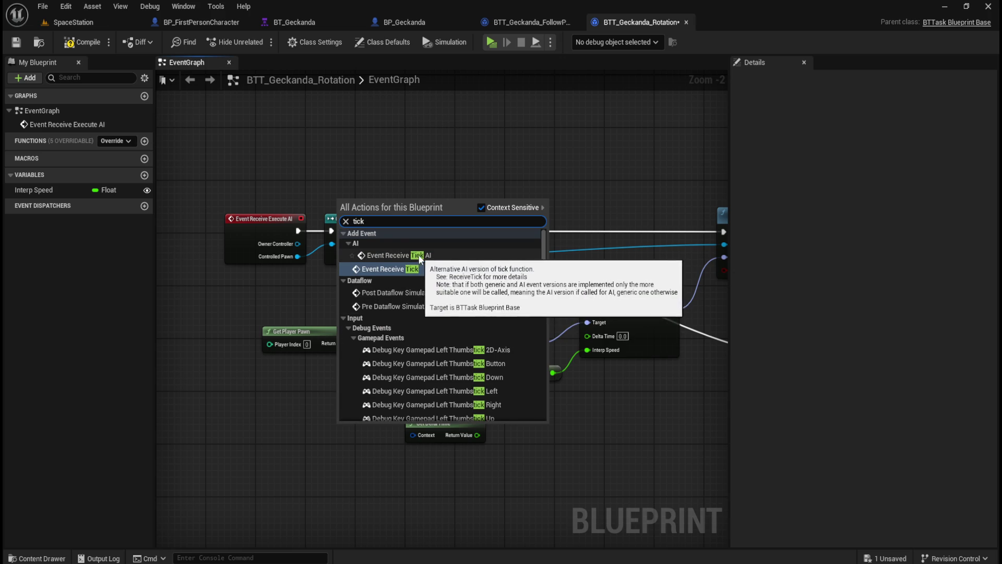
click(396, 255)
drag(390, 422, 362, 407)
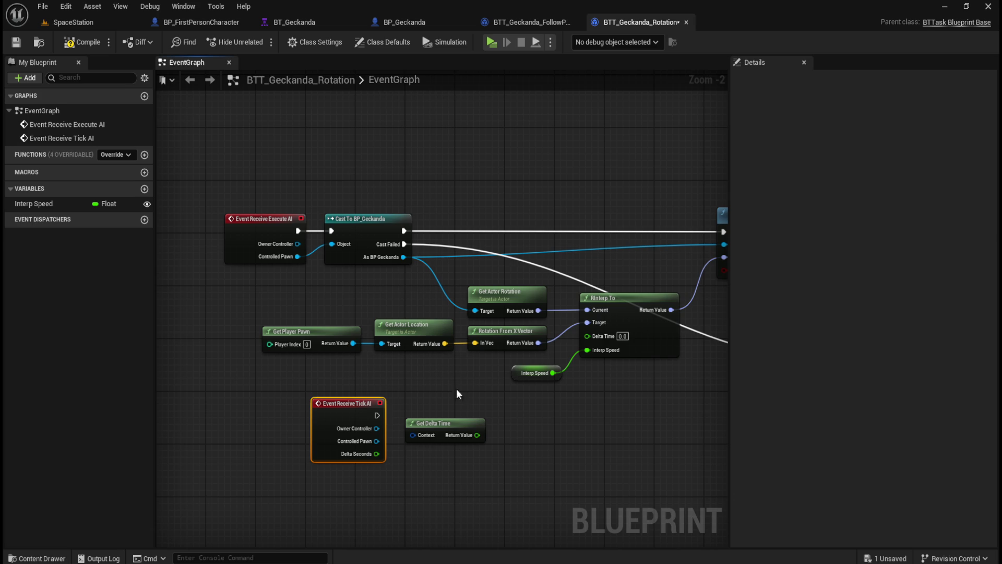
Wire Delta Seconds into RInterp To's Delta Time and delete the unused Get Delta Time node
drag(472, 403, 518, 421)
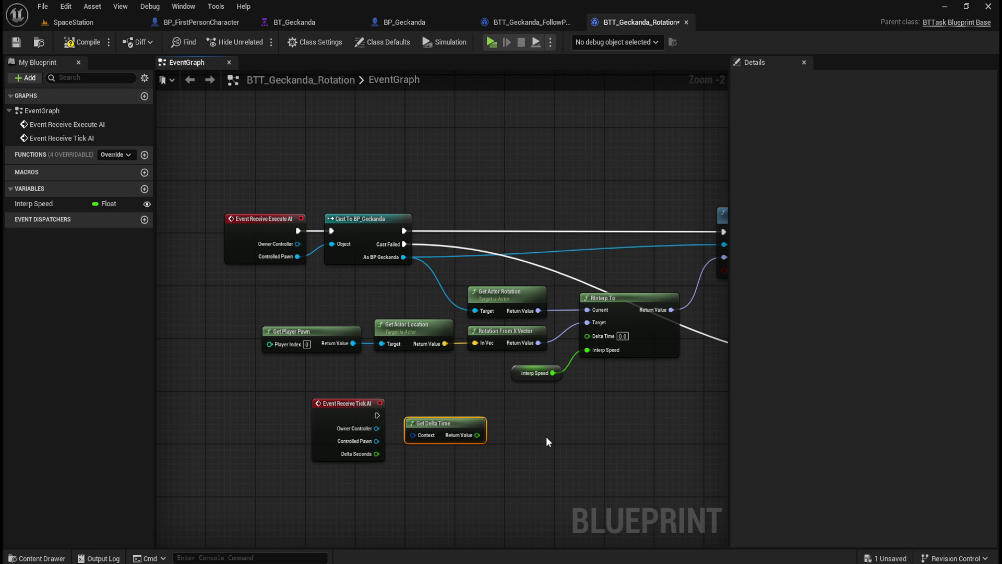
drag(377, 453, 593, 336)
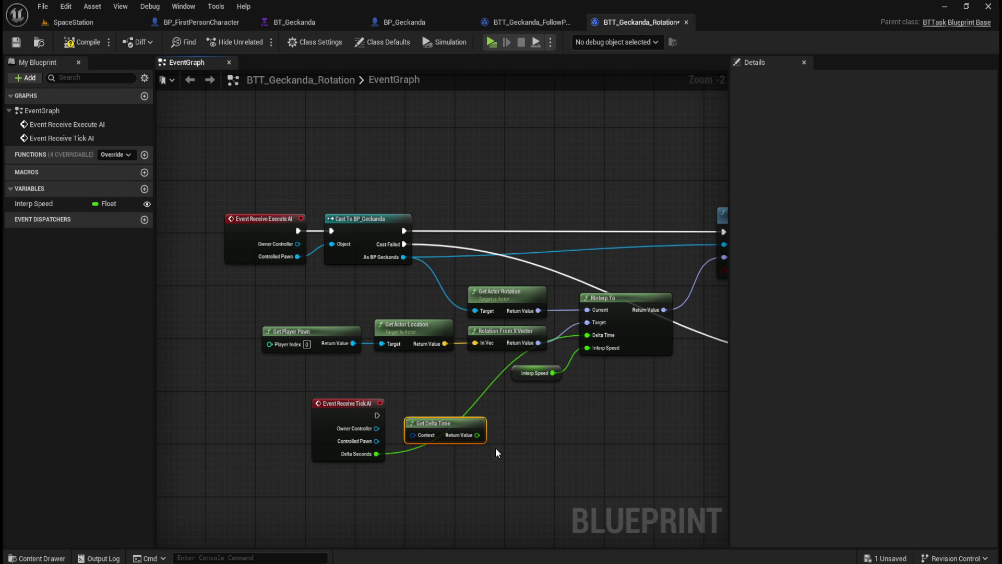
key(Delete)
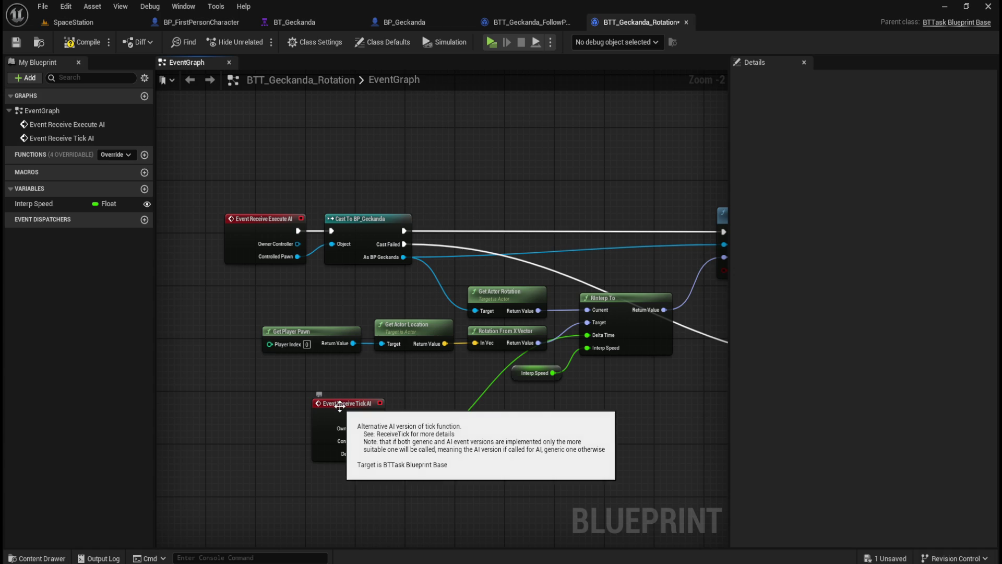
drag(340, 406, 252, 405)
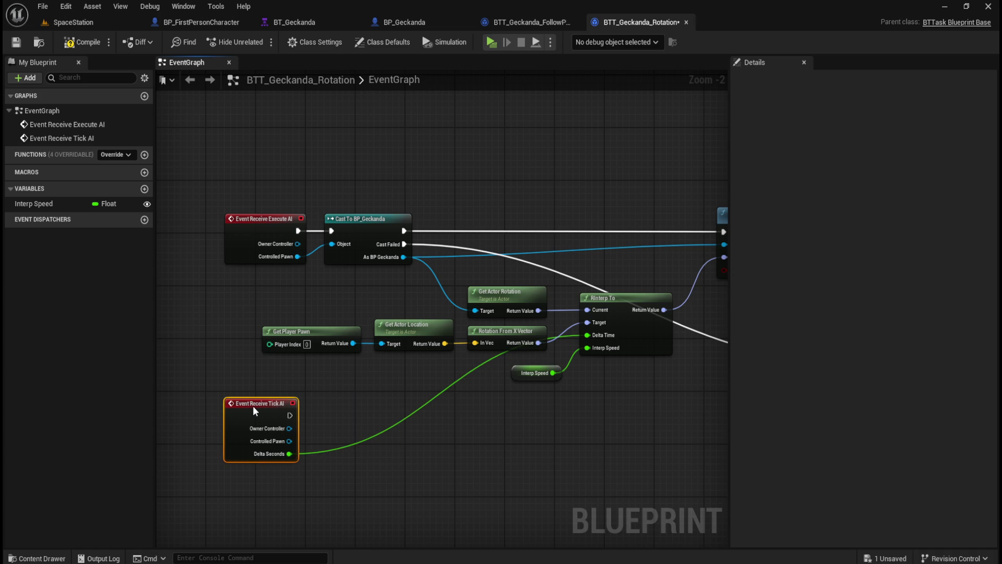
scroll(380, 436, down, 2)
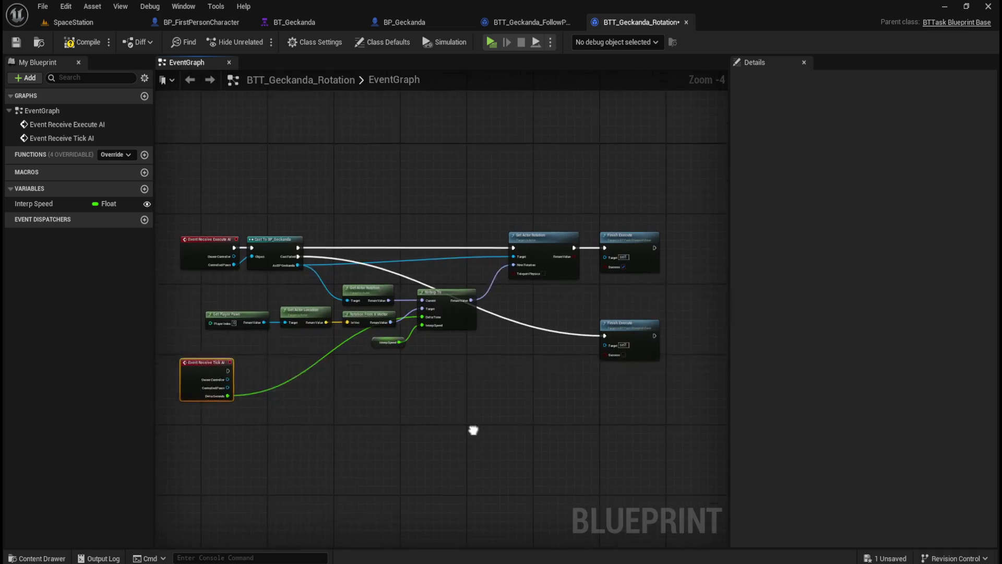
Rearrange the rotation logic nodes, then compile and save BTT_Geckanda_Rotation
drag(188, 140, 558, 380)
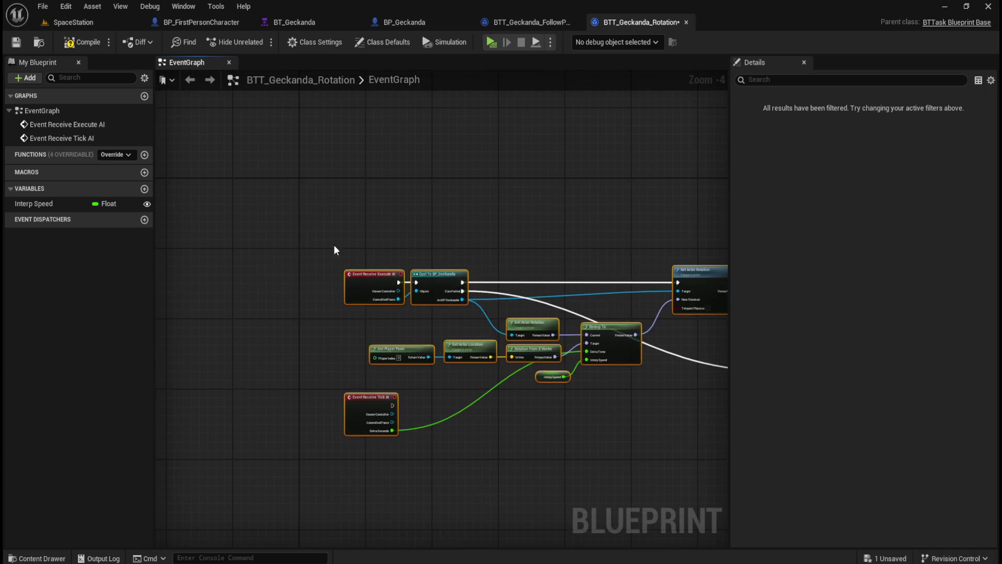
scroll(335, 251, up, 3)
drag(441, 319, 356, 274)
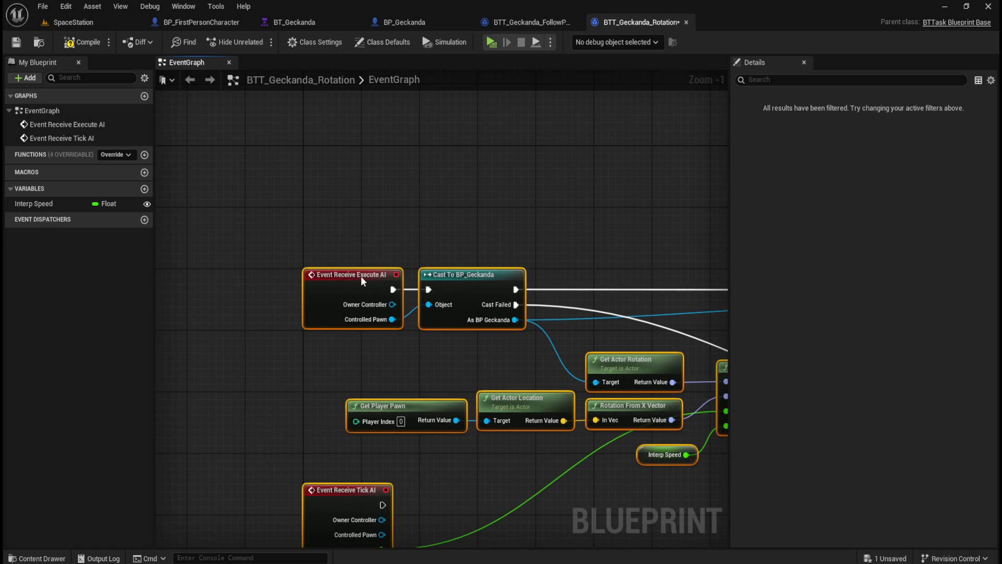
click(460, 396)
drag(459, 396, 351, 382)
scroll(351, 382, down, 1)
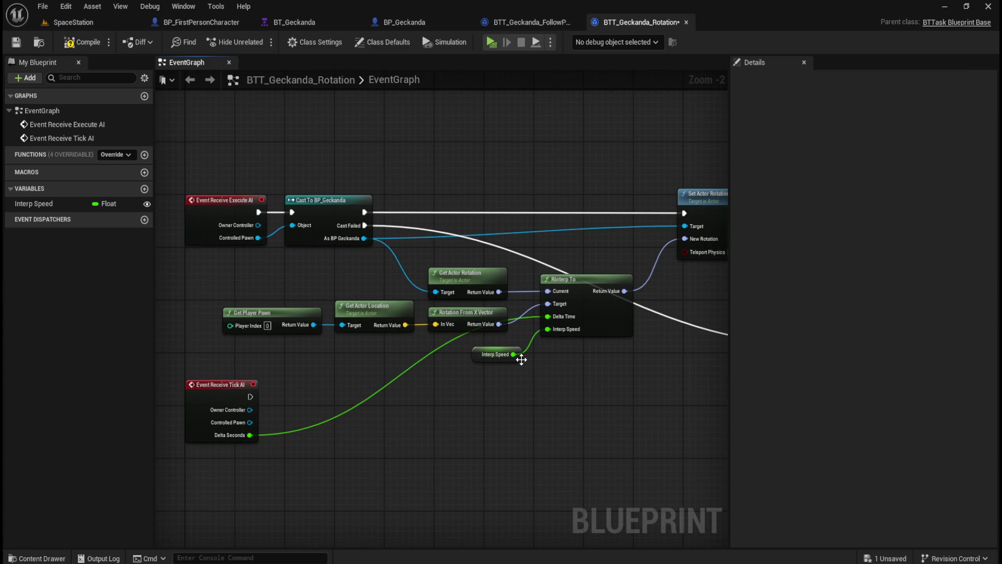
drag(521, 358, 504, 356)
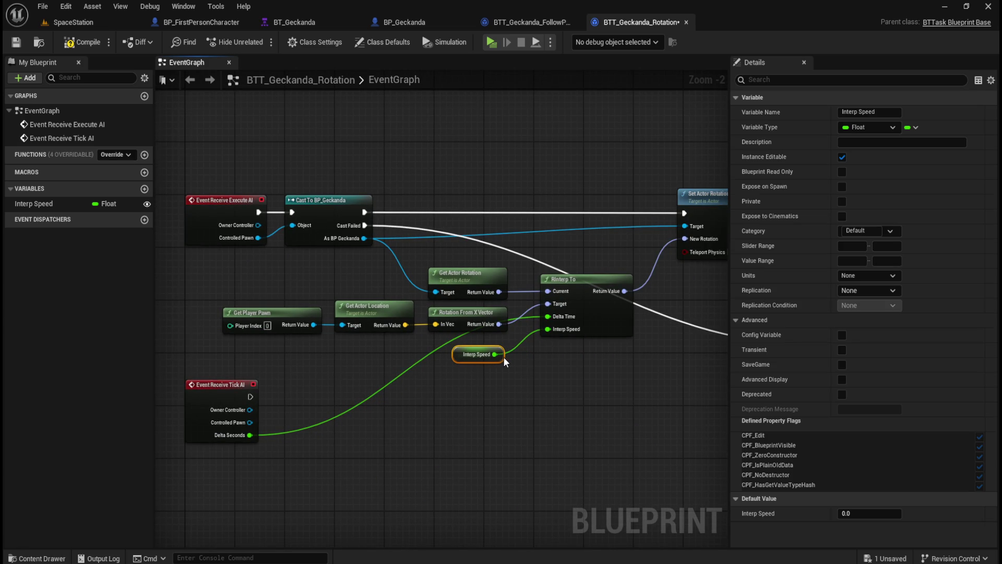
click(581, 430)
mouse_move(581, 430)
mouse_down()
mouse_move(362, 431)
mouse_move(555, 436)
mouse_up()
drag(442, 436, 513, 437)
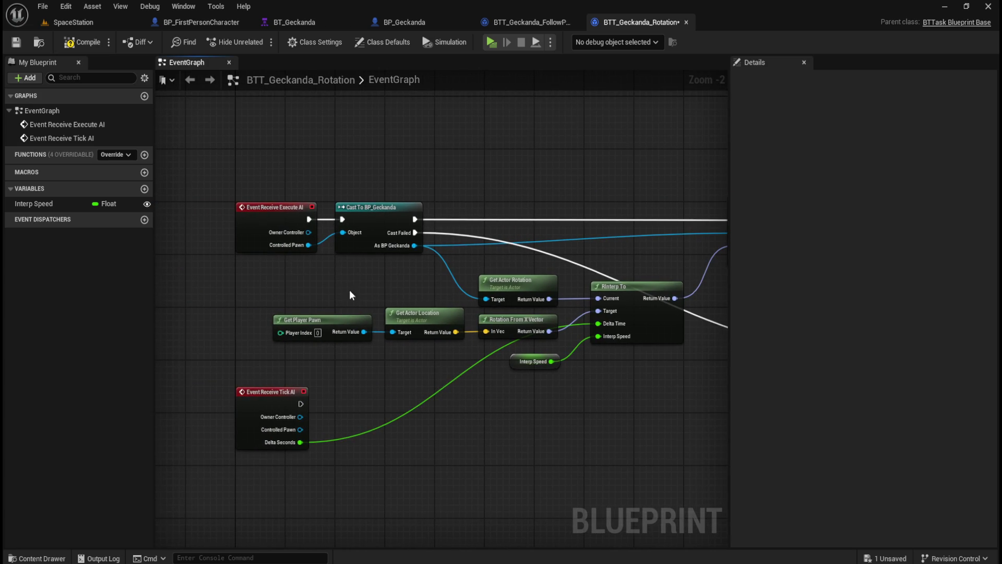
click(82, 42)
click(15, 42)
Review the cast, Get Player Pawn and Finish Execute nodes, then open BT_Geckanda
drag(227, 178, 406, 258)
drag(376, 176, 392, 209)
drag(541, 213, 289, 216)
drag(403, 165, 574, 159)
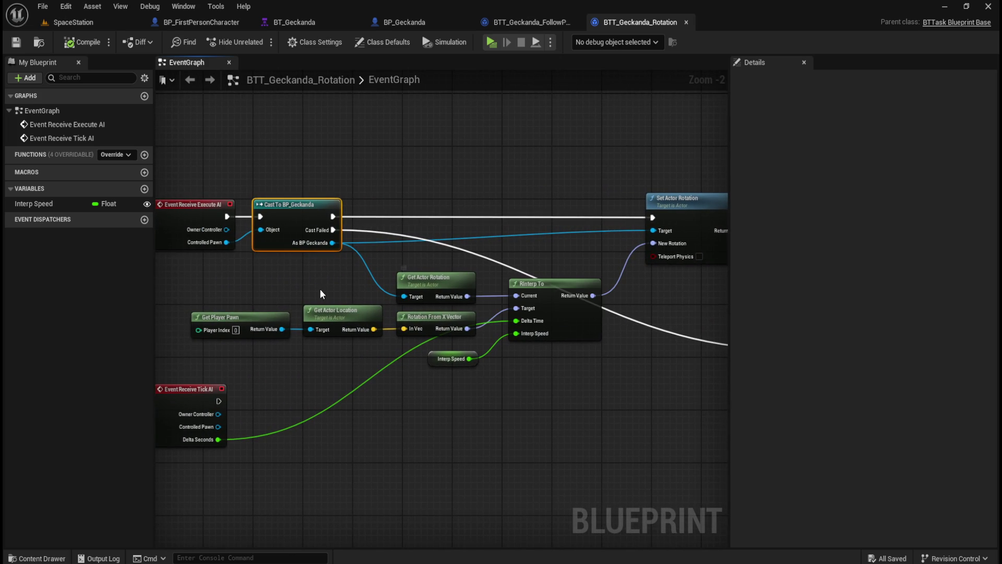
drag(193, 281, 378, 349)
click(514, 398)
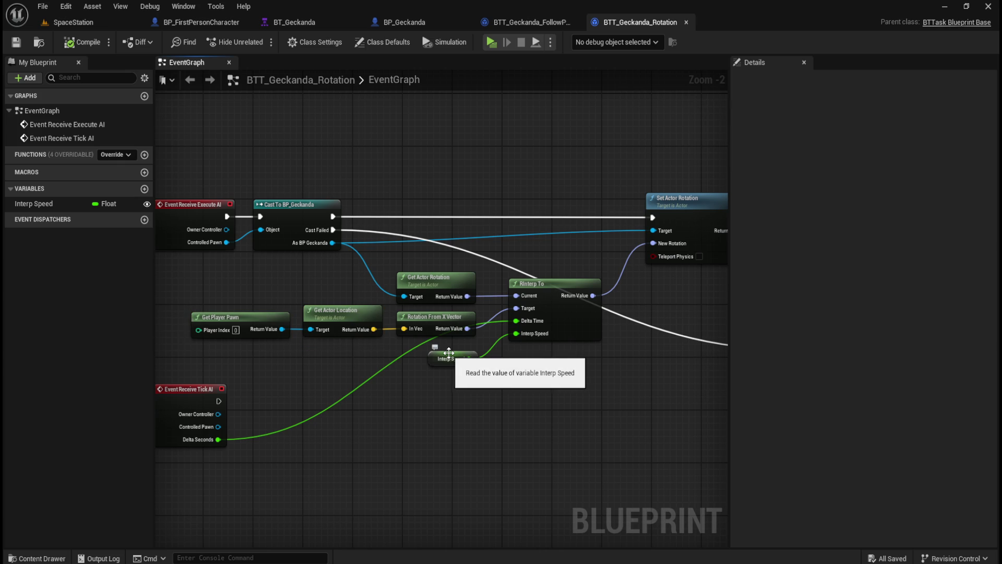
drag(571, 383, 535, 393)
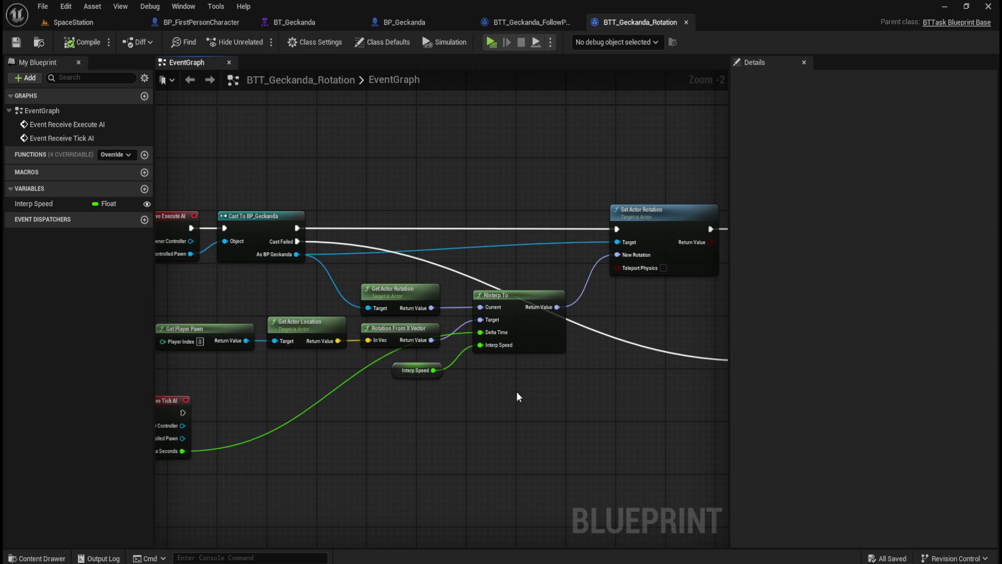
drag(578, 402, 459, 400)
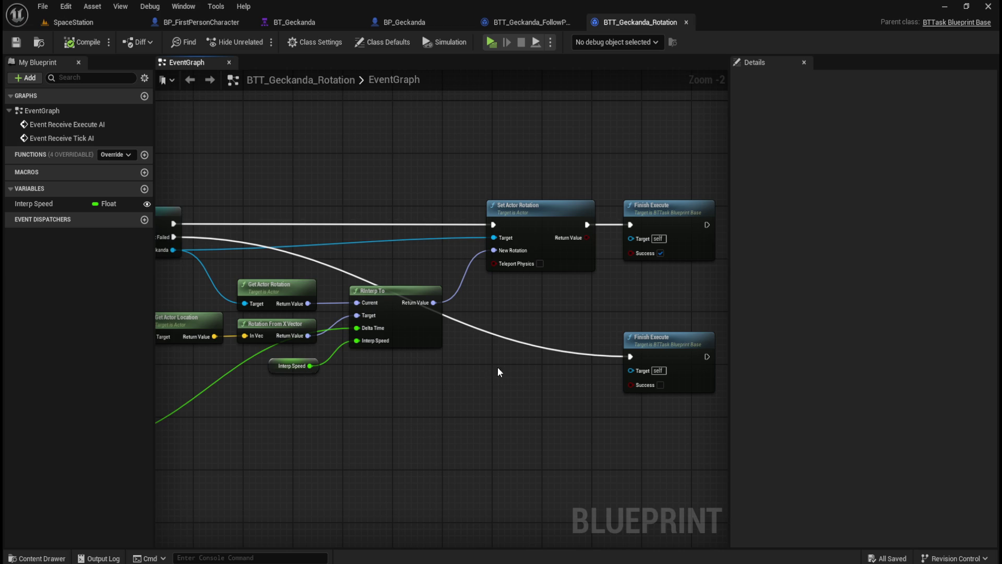
mouse_move(571, 310)
mouse_down()
mouse_move(510, 315)
mouse_move(589, 321)
mouse_up()
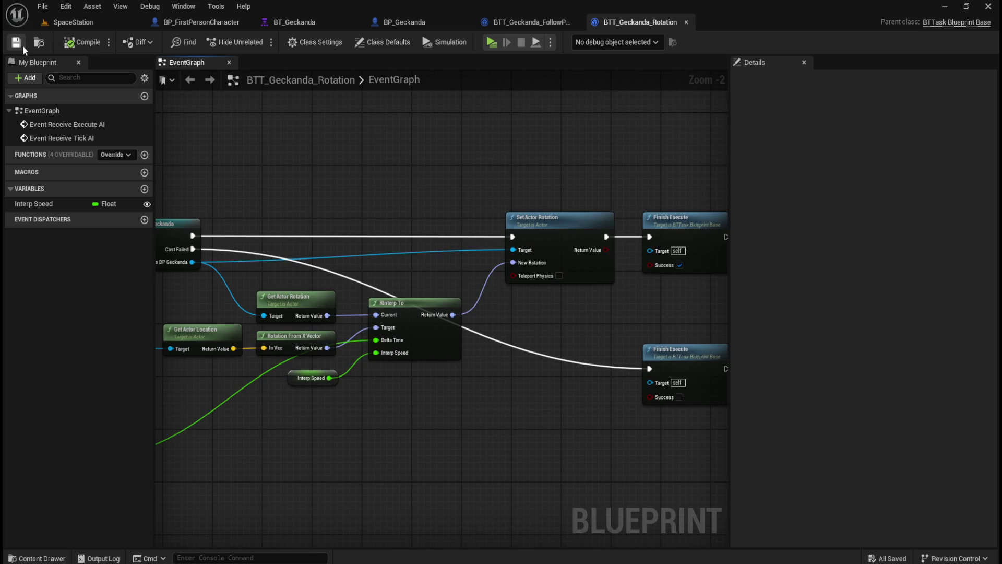
click(315, 21)
drag(477, 299, 515, 303)
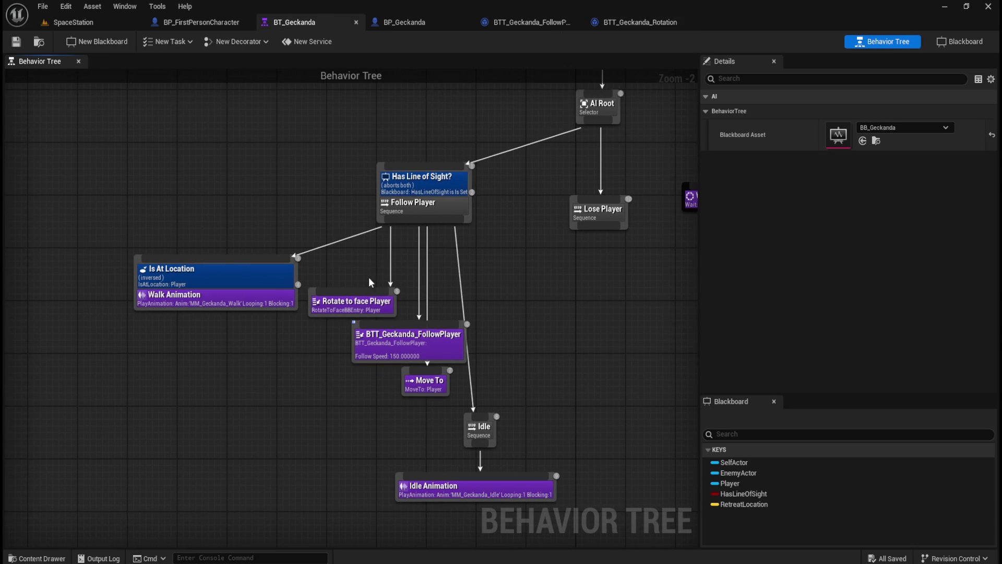
Move Rotate to face Player aside and add BTT_Geckanda_Rotation under Follow Player
click(346, 304)
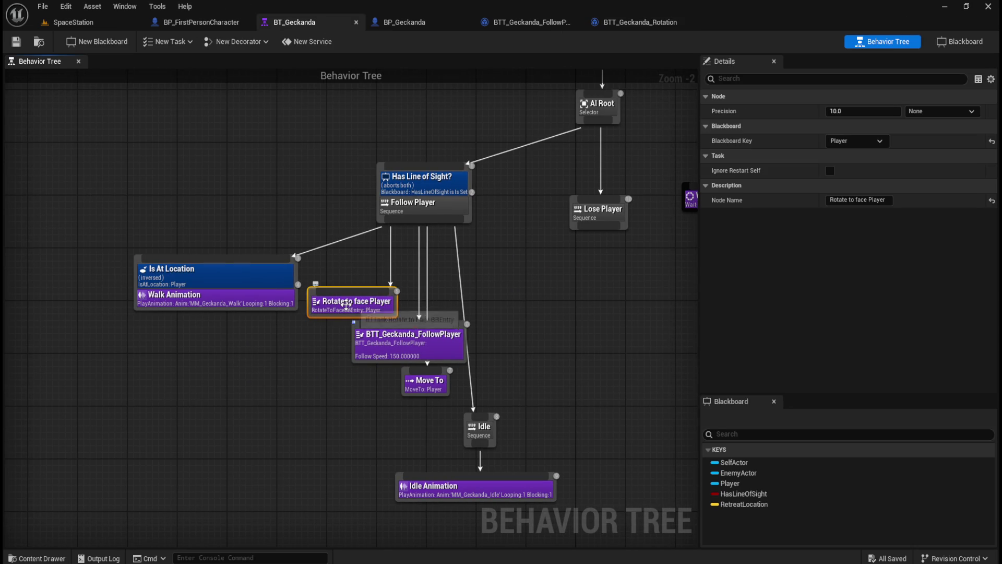
click(494, 308)
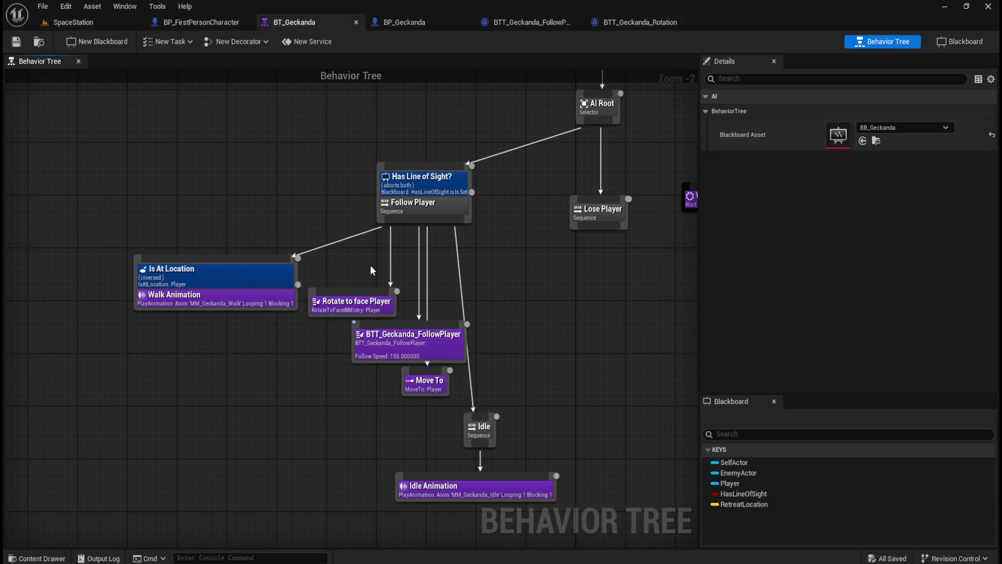
drag(349, 311, 261, 430)
drag(400, 224, 280, 354)
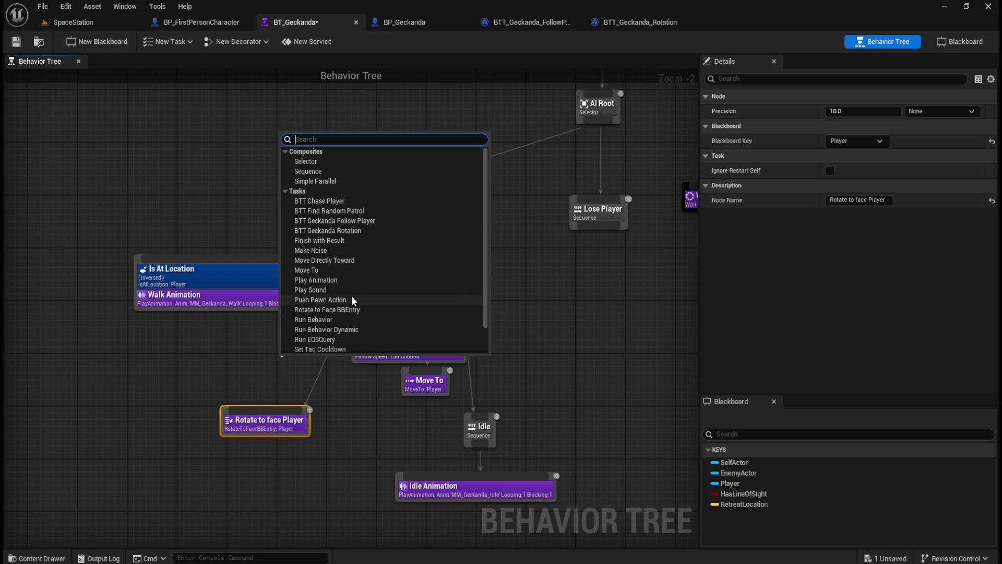
click(340, 231)
mouse_move(322, 369)
mouse_down()
mouse_move(218, 368)
mouse_move(211, 377)
mouse_up()
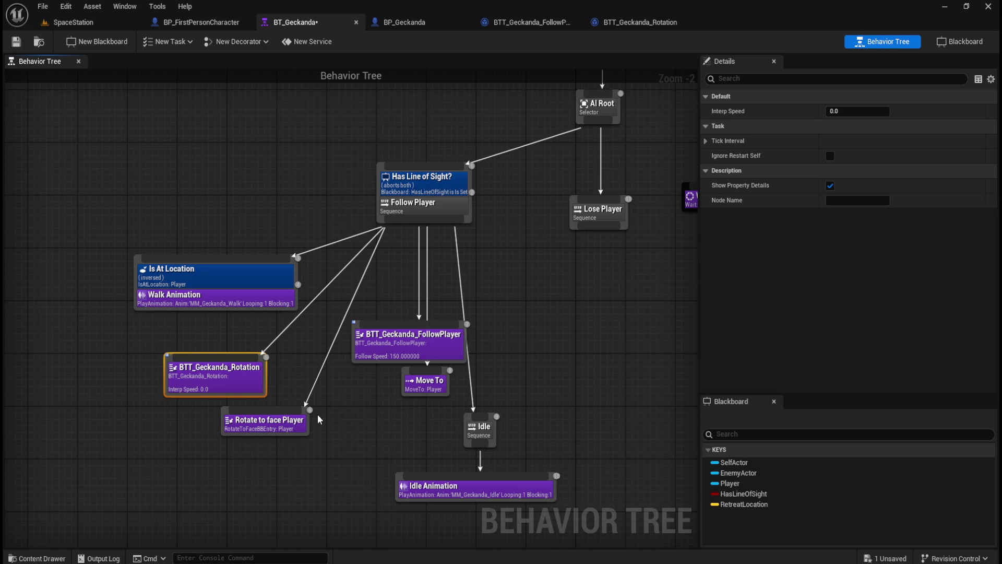
drag(230, 381, 281, 354)
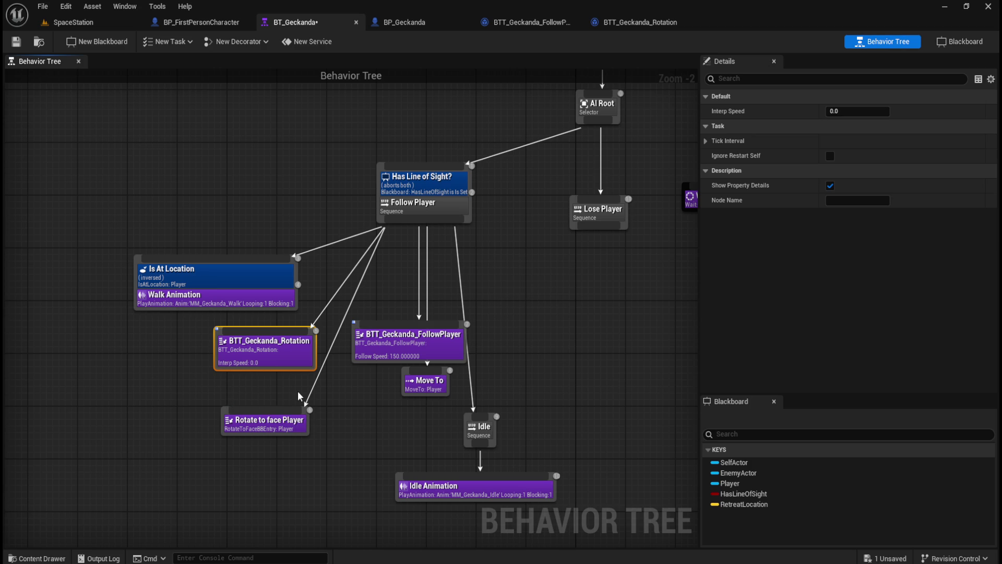
Detach Rotate to face Player, place the rotation task beside FollowPlayer, and save the tree
alt+click(291, 406)
click(331, 389)
drag(294, 353, 318, 348)
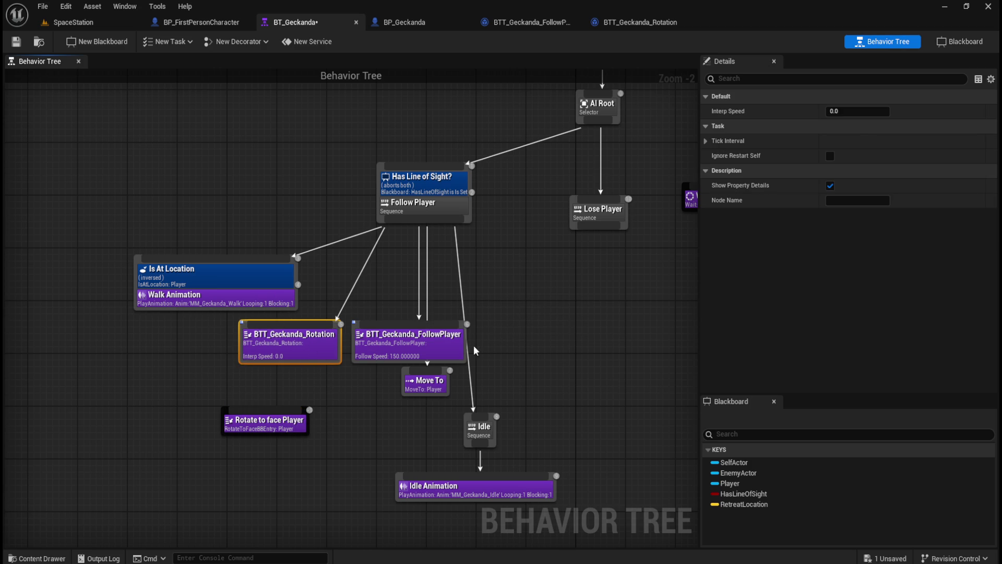
click(351, 406)
click(15, 42)
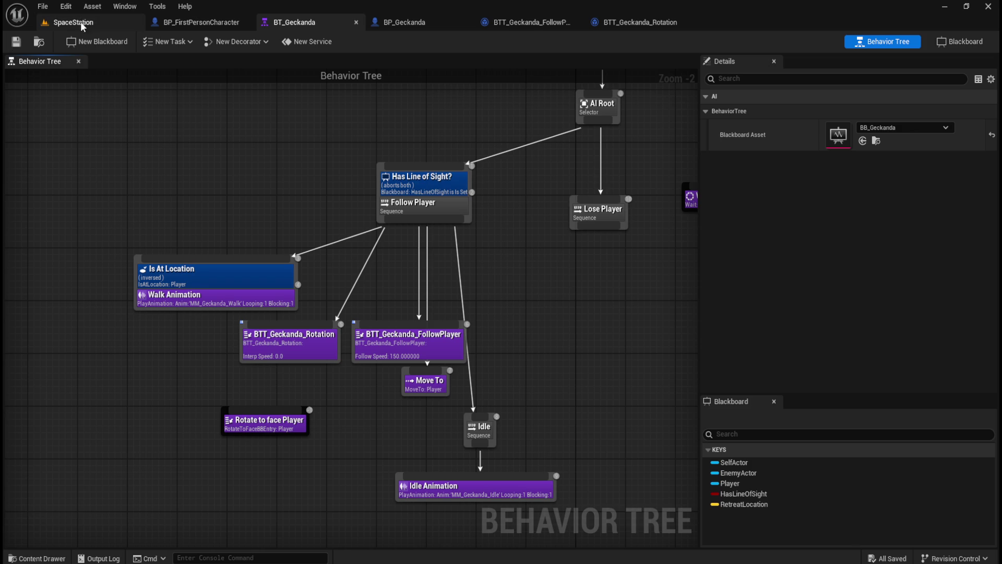
Give the BTT_Geckanda_Rotation node an Interp Speed of 5 in its Details panel
click(267, 346)
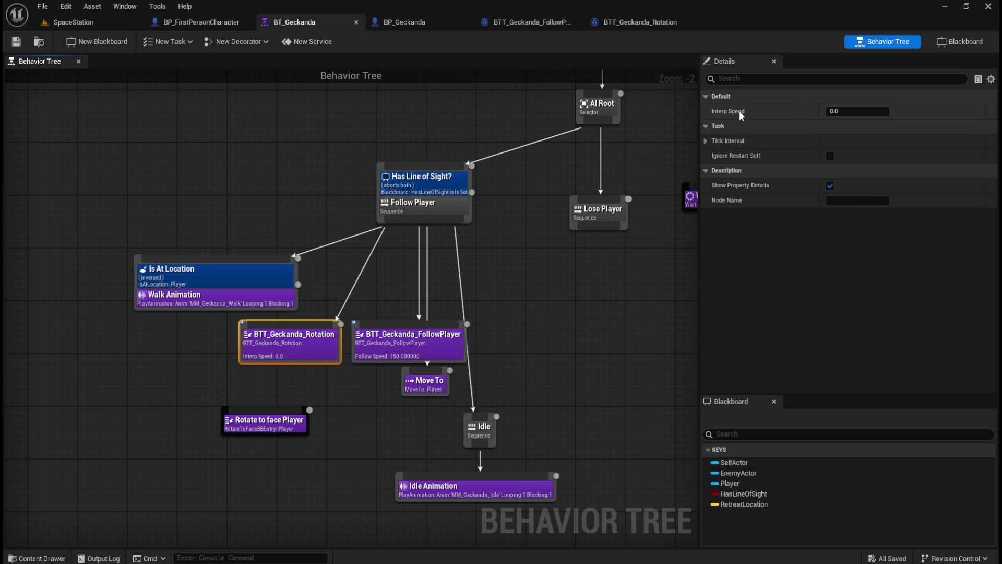
click(854, 111)
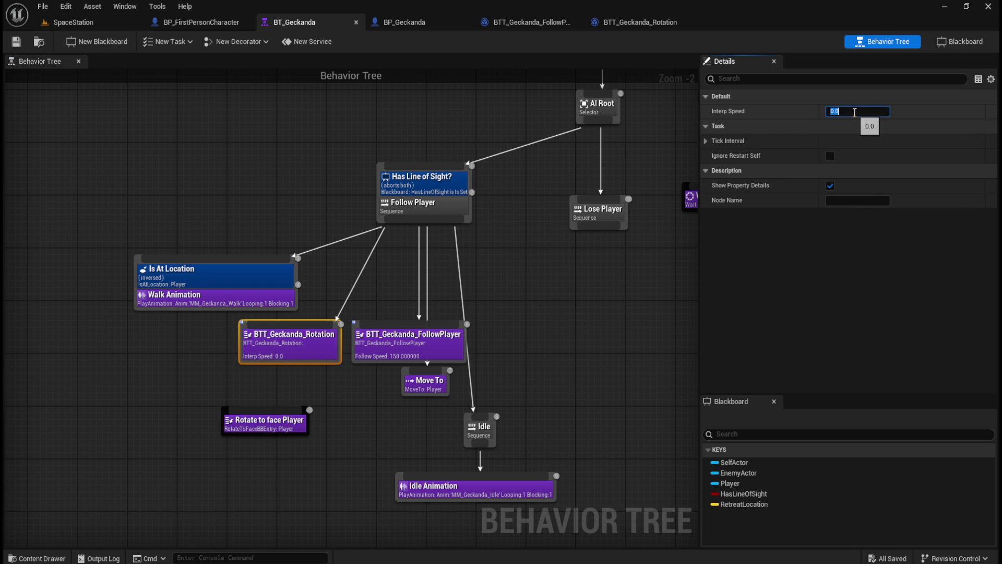
text(5)
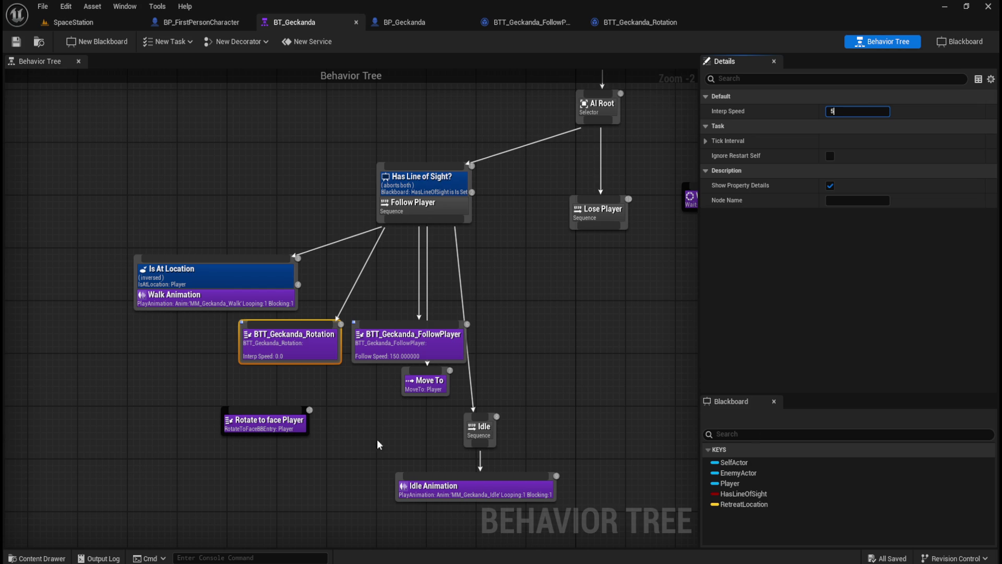
click(266, 422)
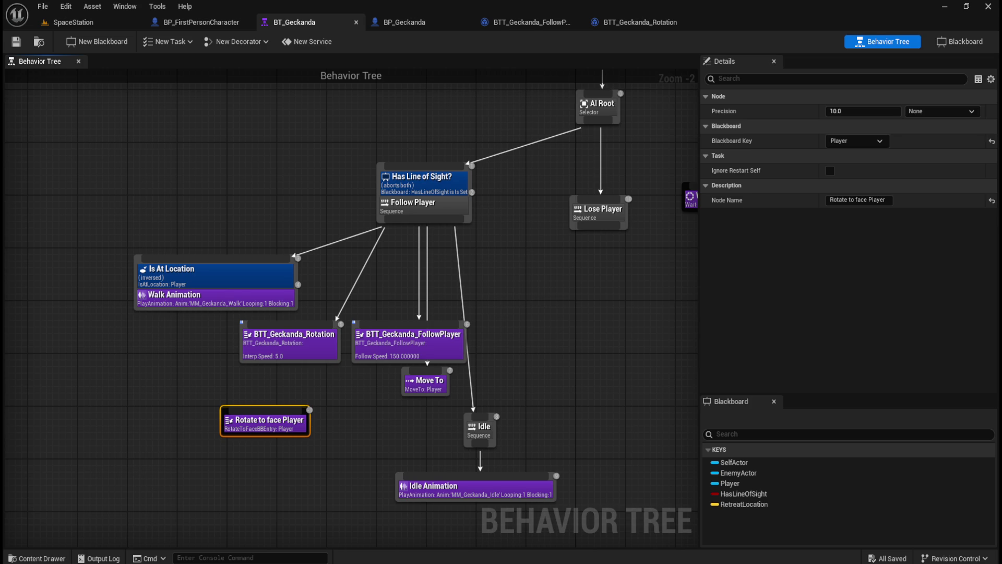
key(Escape)
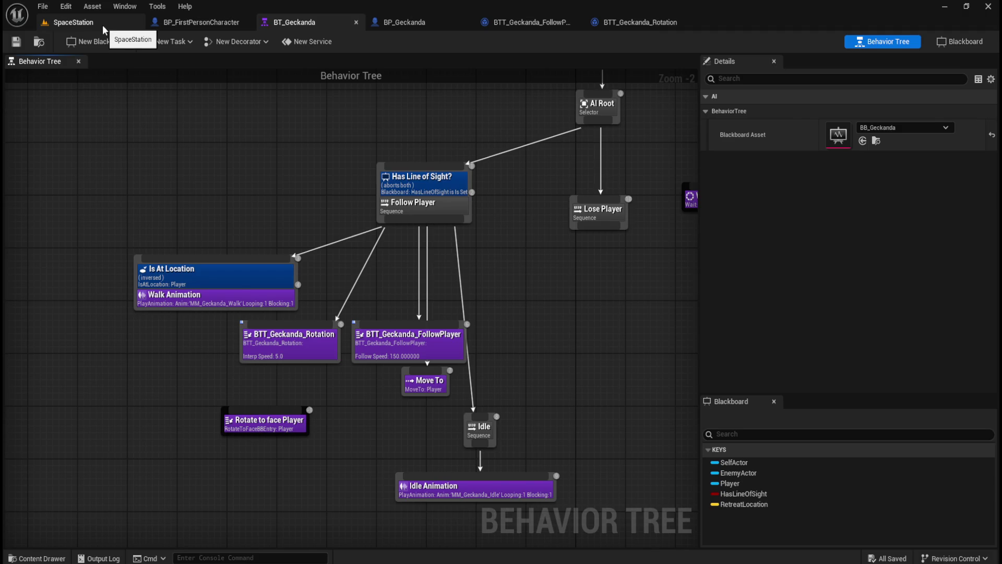
click(103, 24)
click(262, 43)
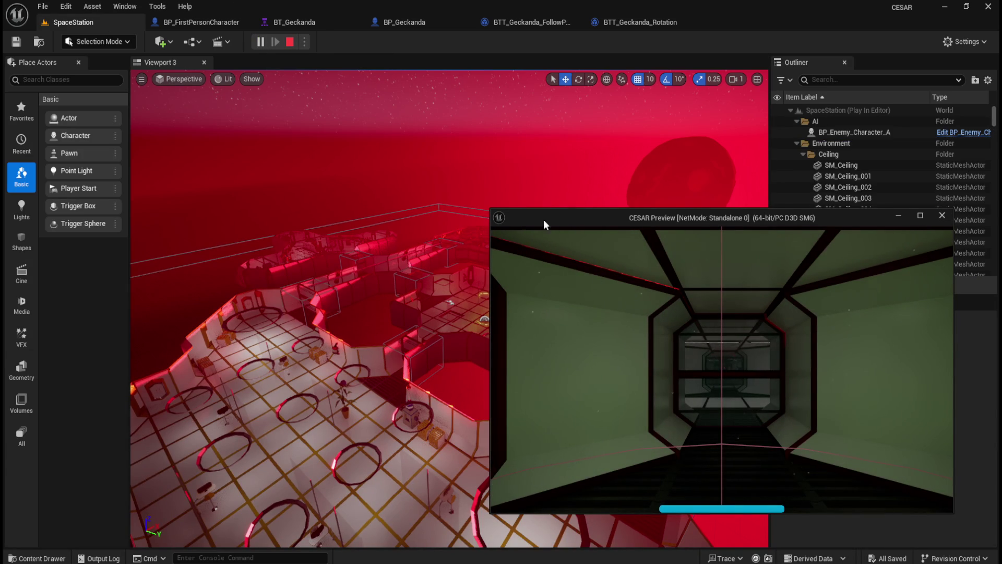
click(316, 24)
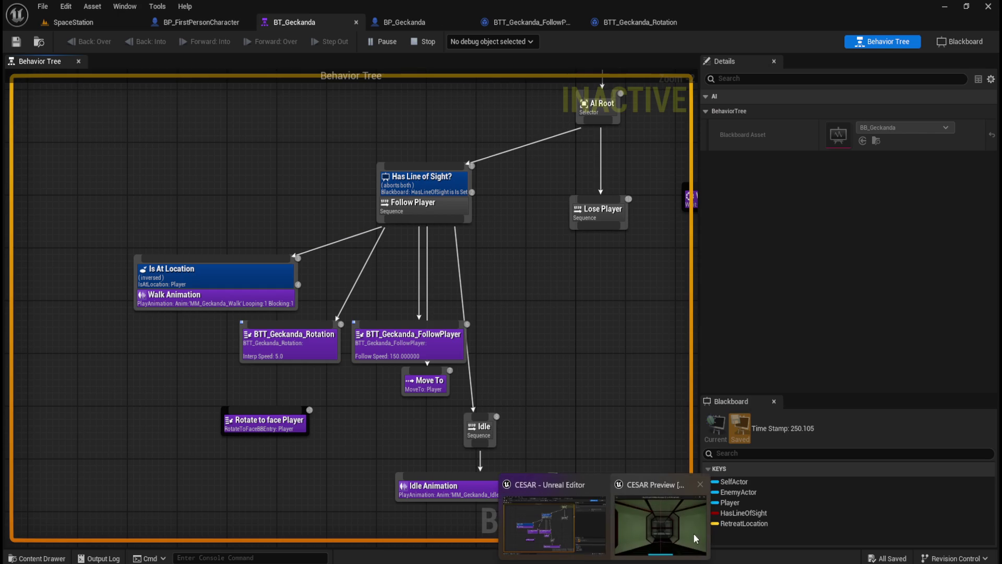
click(694, 538)
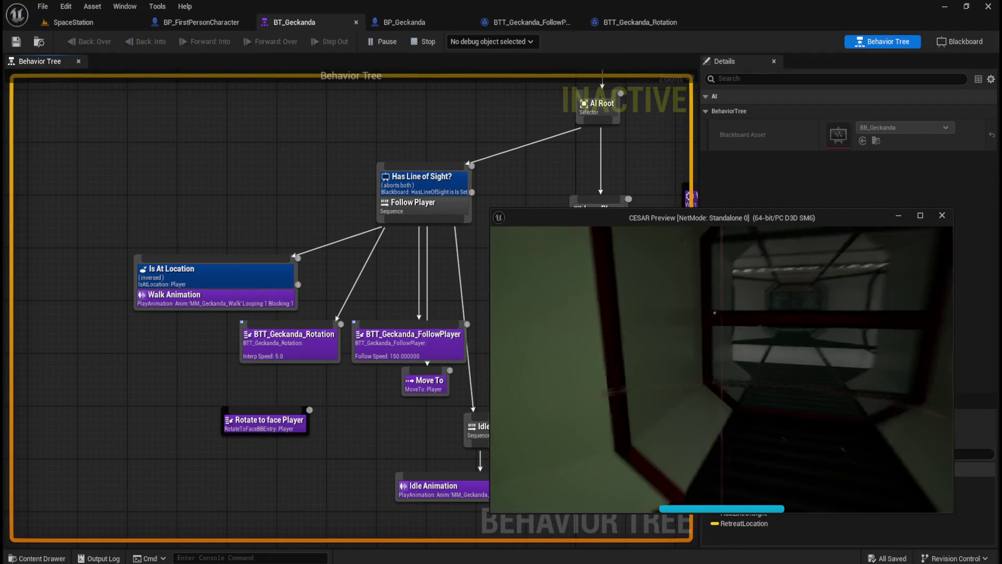
key(w)
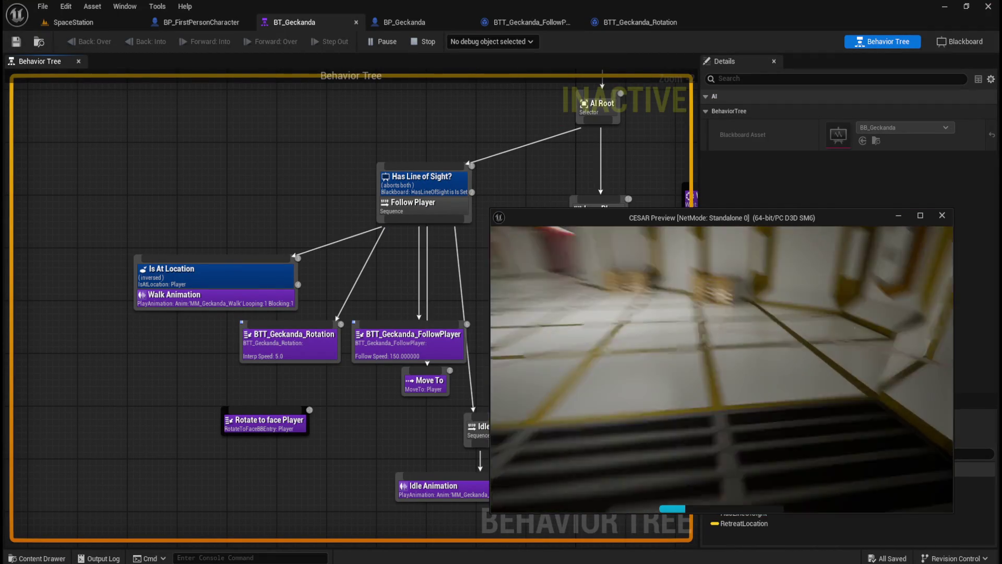
key(w)
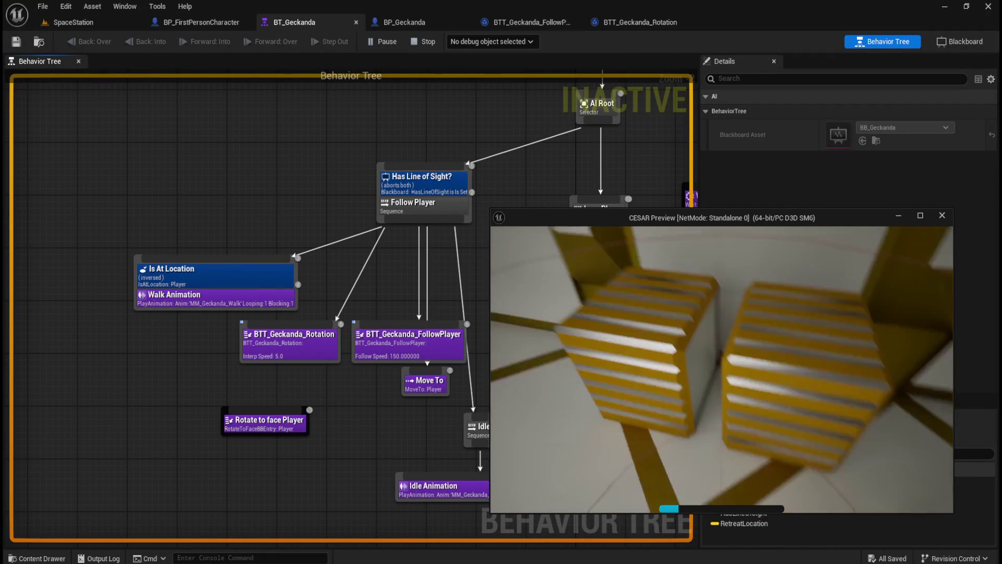
key(w)
key(w)
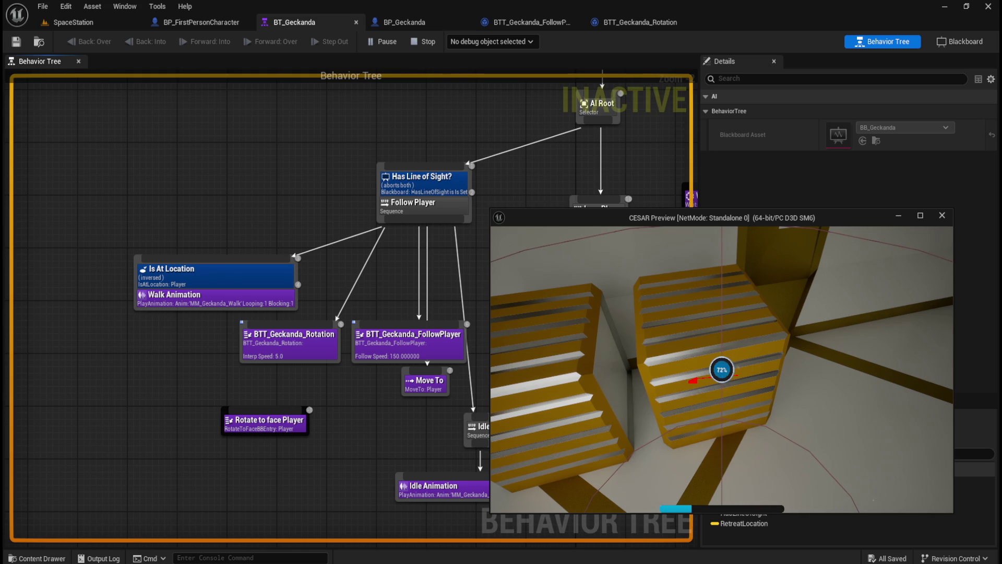
key(w)
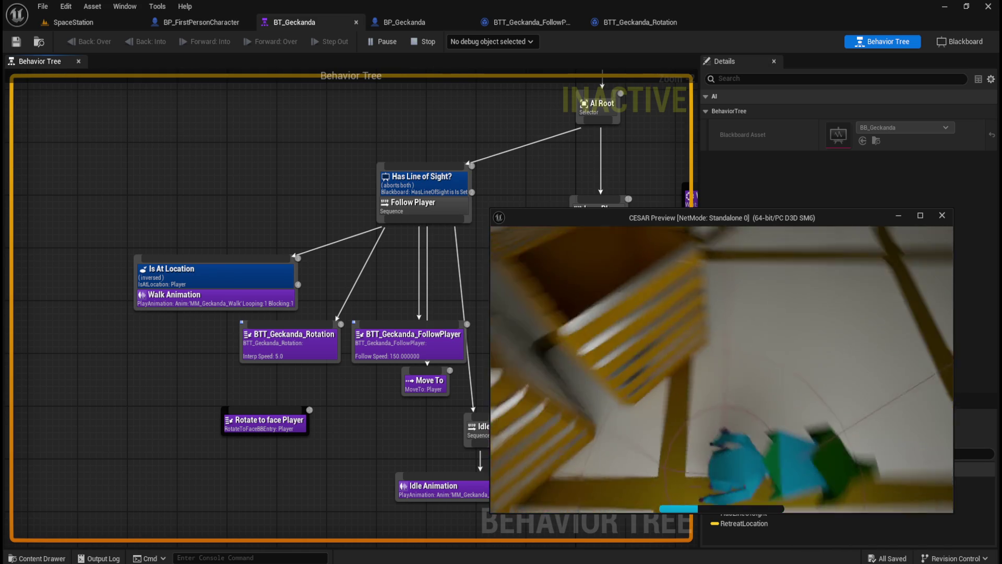
key(w)
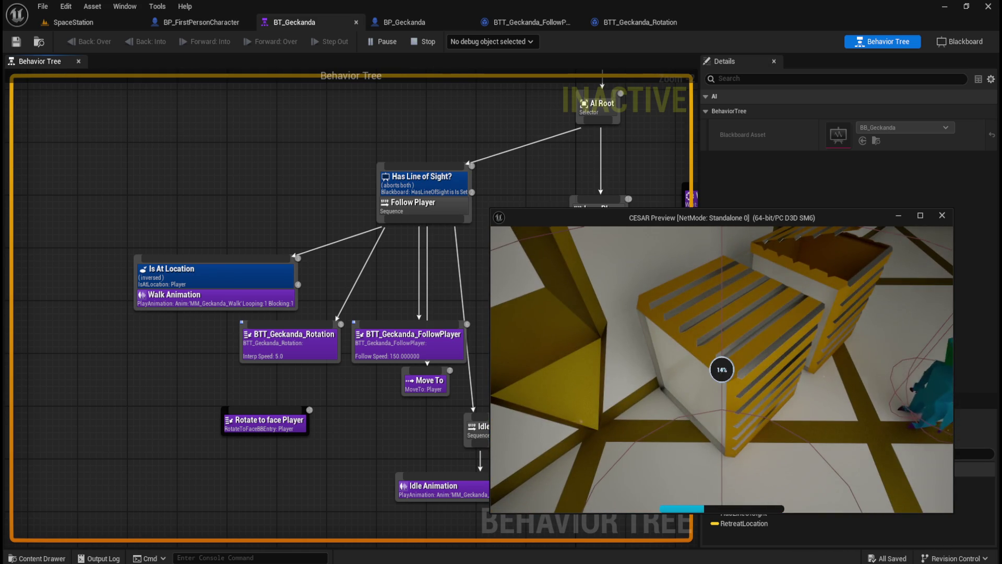
key(w)
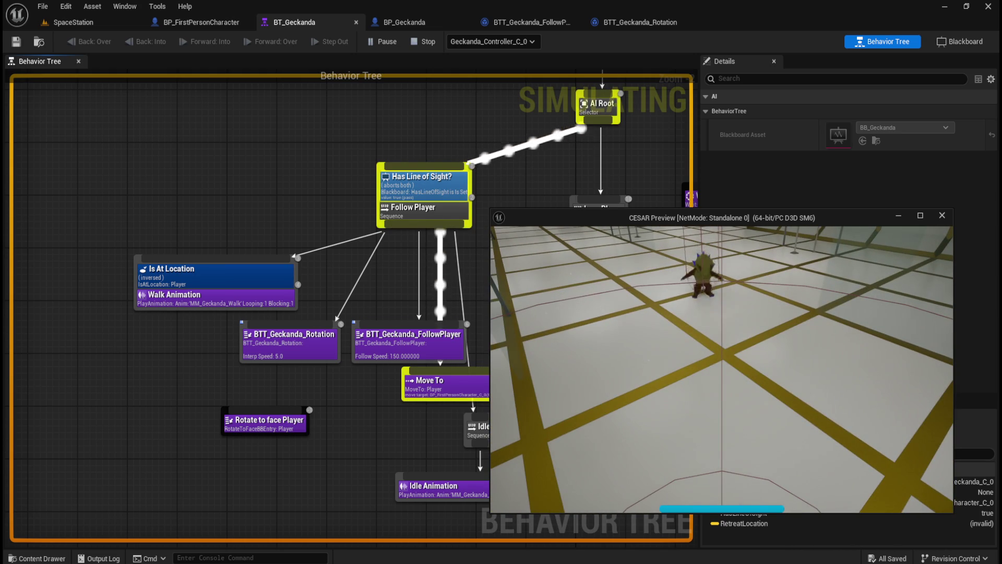
key(Escape)
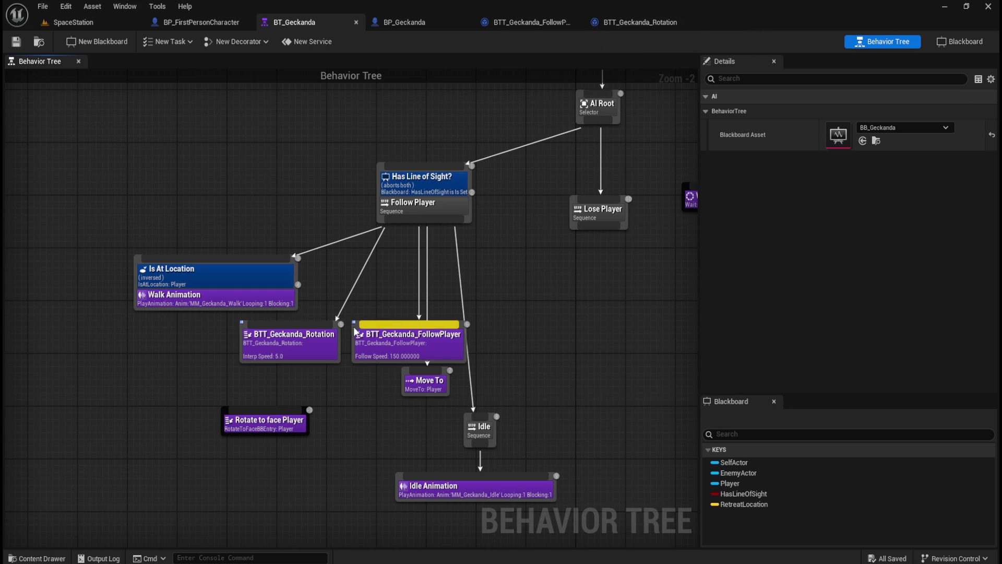
click(268, 423)
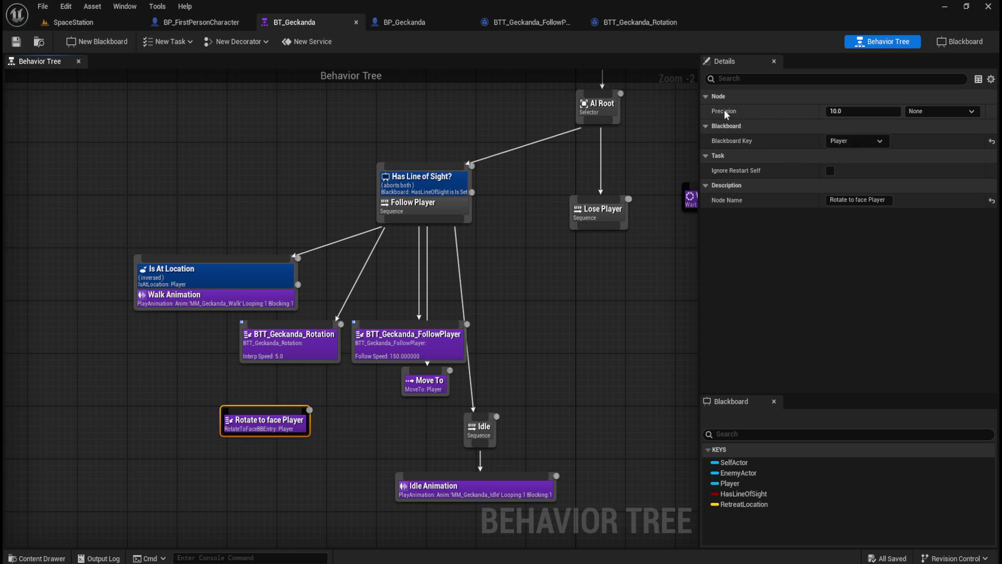
mouse_move(724, 110)
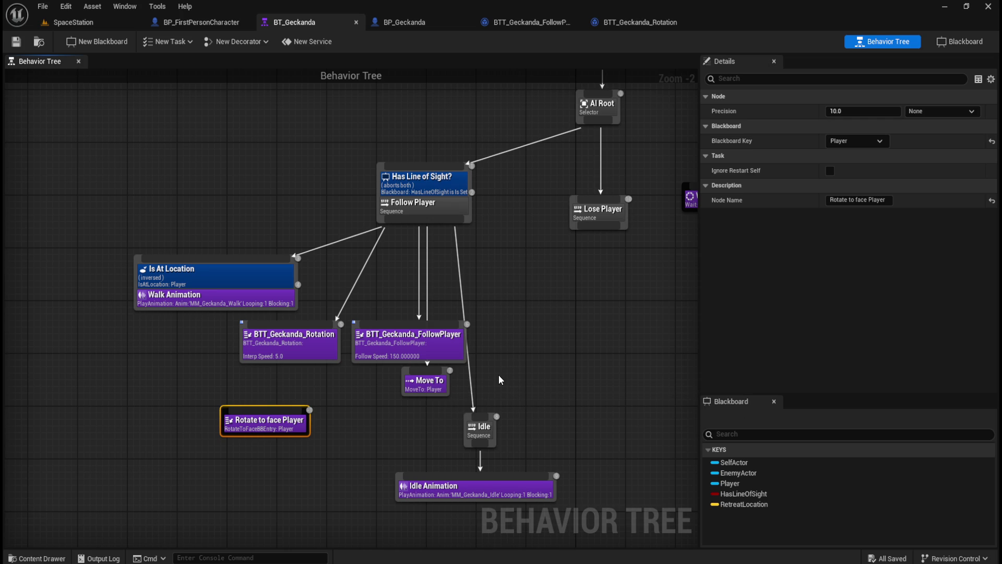
drag(115, 252, 433, 437)
drag(382, 346, 289, 339)
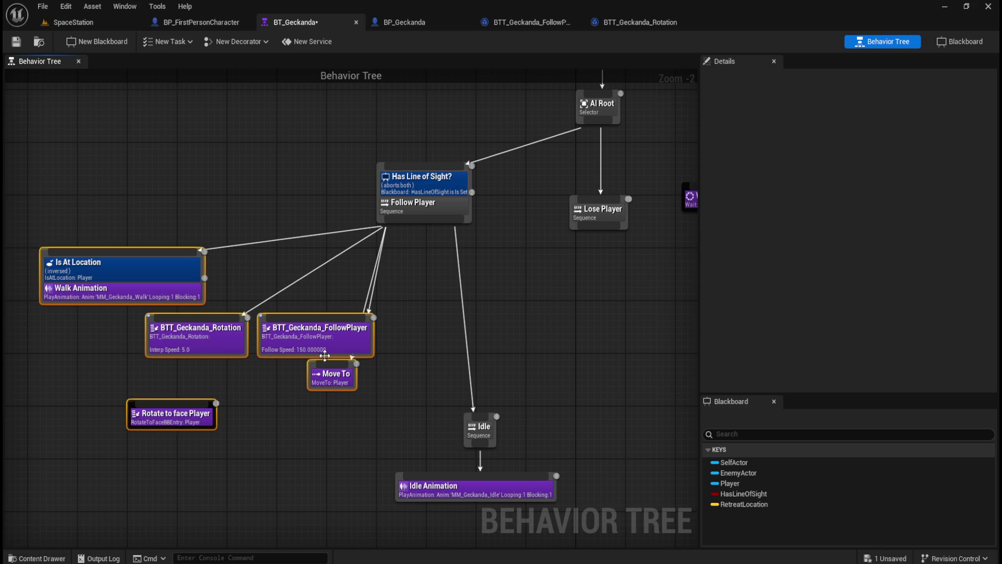
click(432, 410)
drag(333, 381, 401, 385)
mouse_move(319, 346)
mouse_down()
mouse_move(299, 368)
mouse_move(307, 385)
mouse_up()
drag(215, 337, 214, 330)
click(305, 330)
drag(290, 372, 252, 374)
mouse_move(405, 383)
mouse_down()
mouse_move(336, 423)
mouse_move(319, 420)
mouse_up()
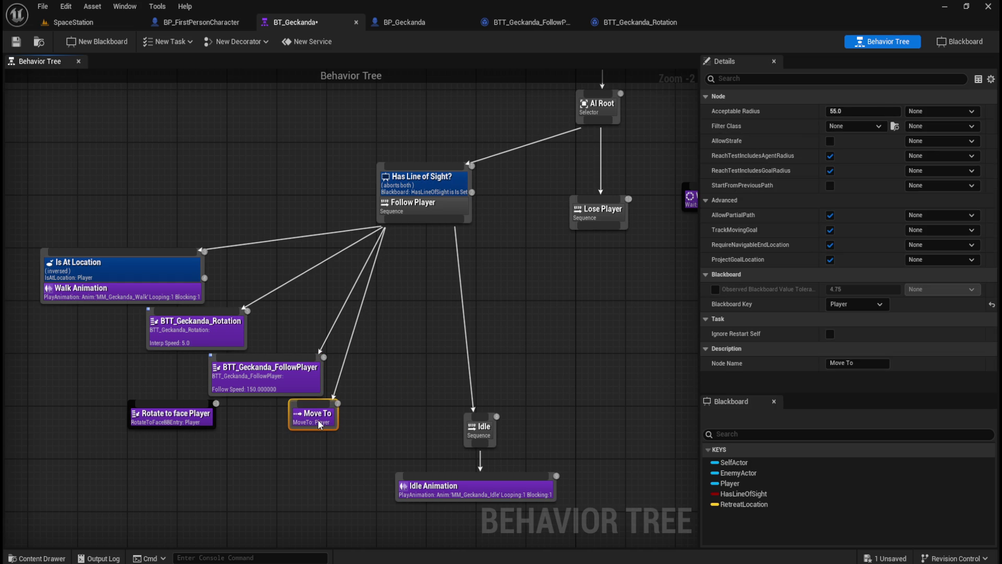
click(397, 390)
drag(397, 390, 501, 363)
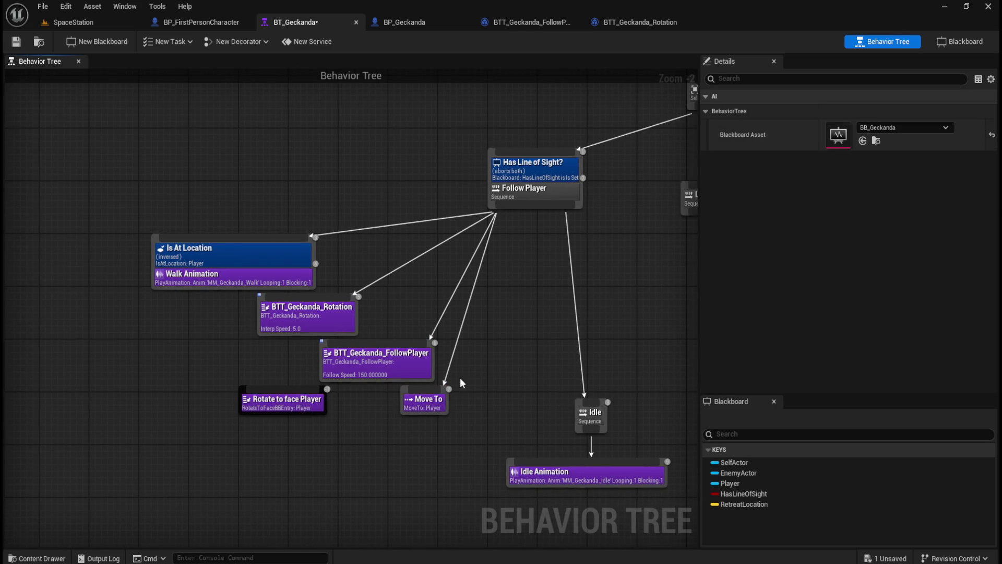
click(309, 316)
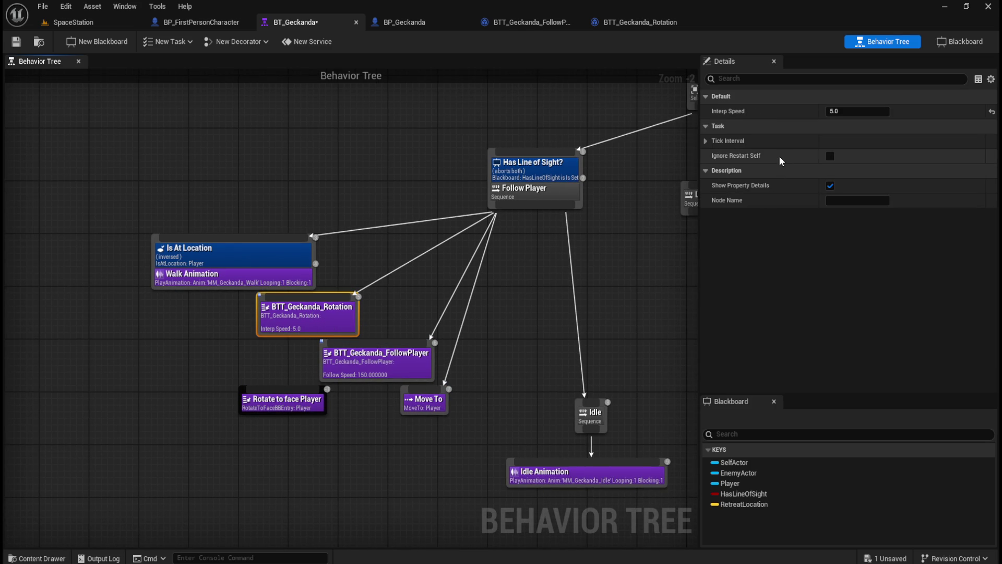
Change the rotation task's Interp Speed to 20, save BT_Geckanda, and switch to SpaceStation
mouse_move(742, 154)
click(703, 145)
mouse_move(735, 143)
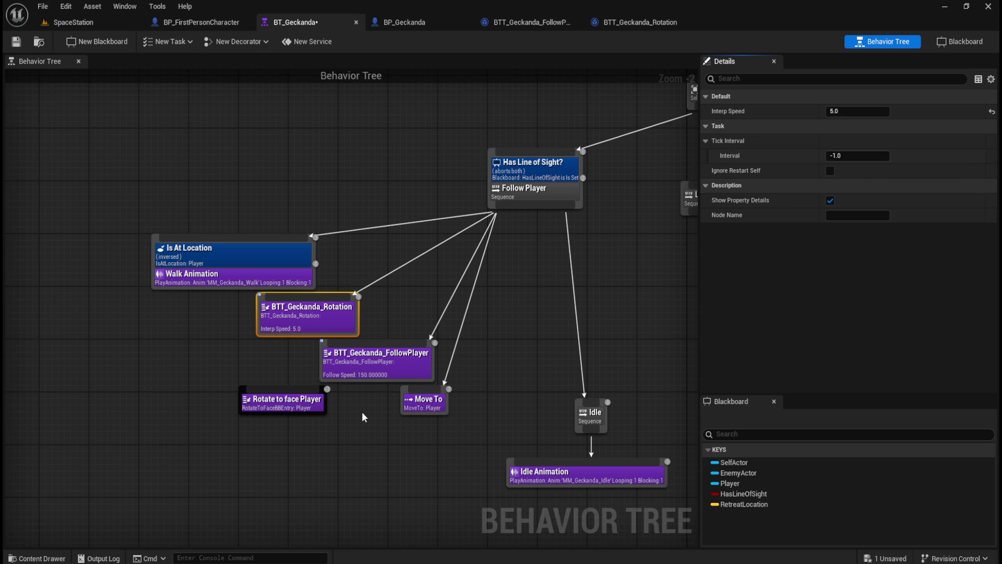
click(842, 110)
text(20)
click(490, 311)
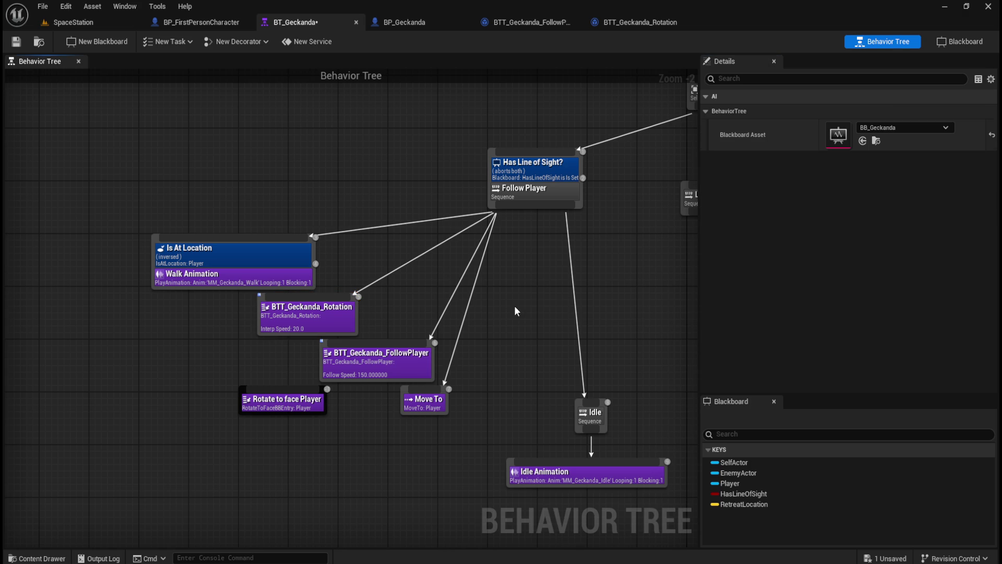
click(15, 42)
click(94, 22)
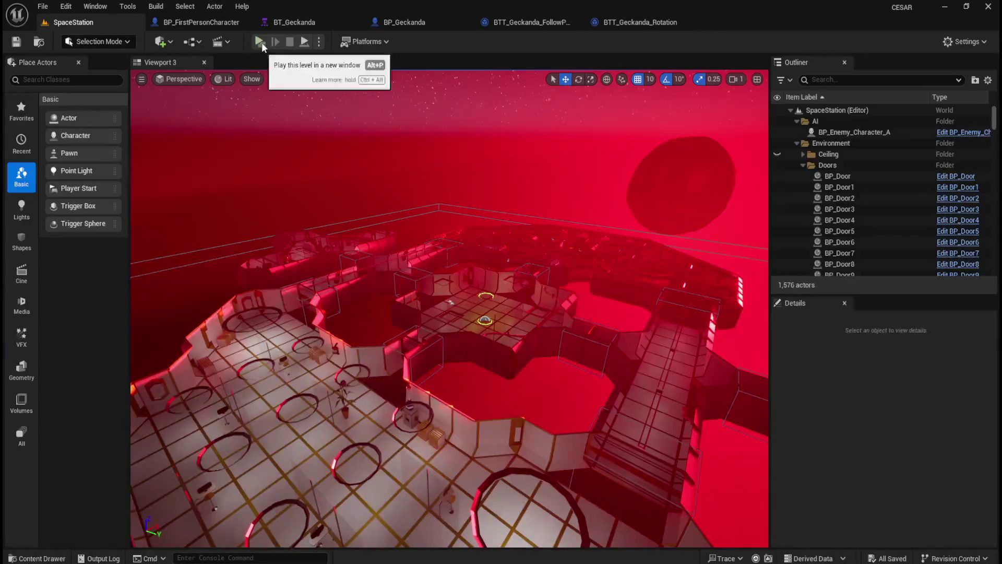
Play the level in a new window, checking BT_Geckanda, then take control of the player
click(261, 42)
click(286, 23)
mouse_move(605, 556)
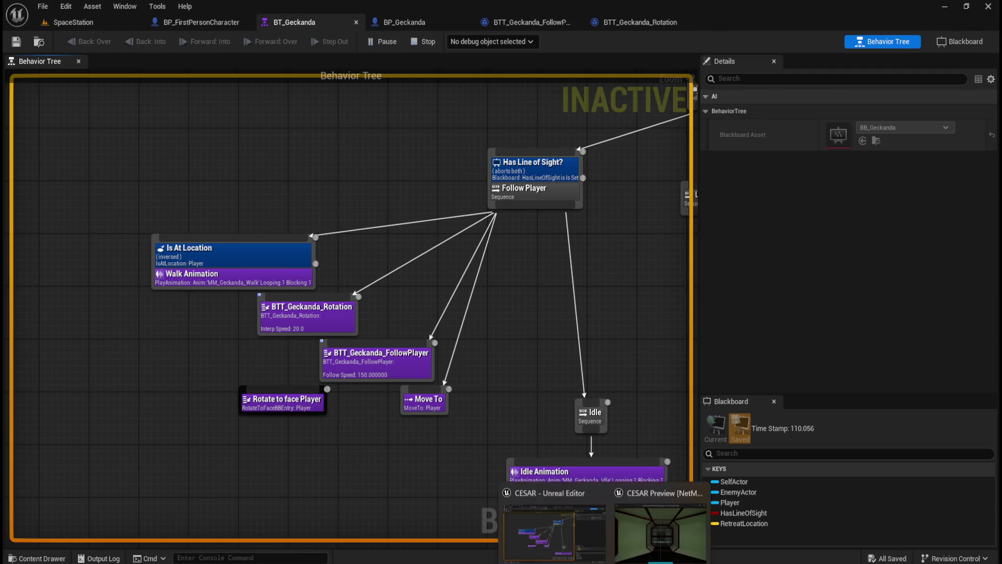
click(653, 527)
click(660, 375)
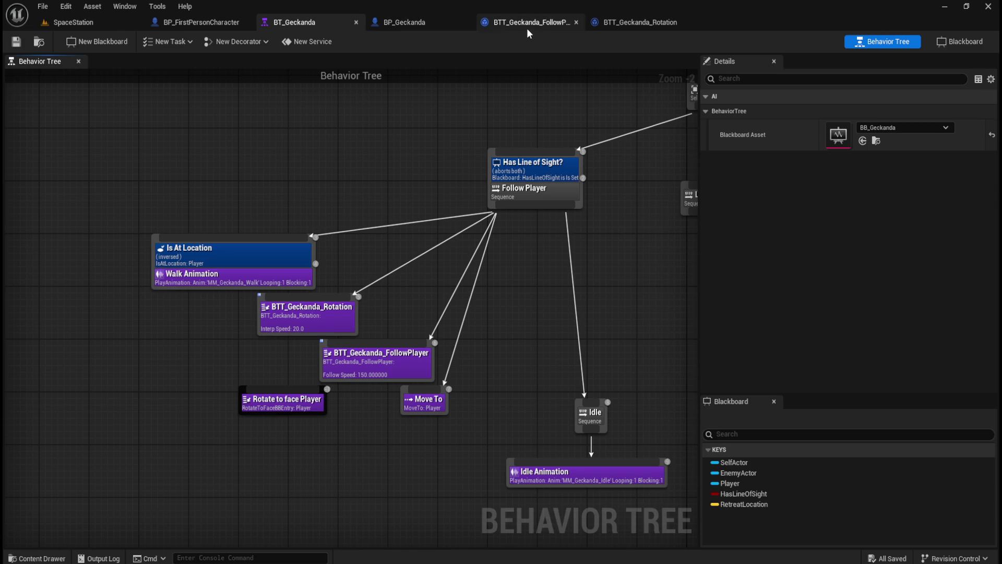
click(528, 23)
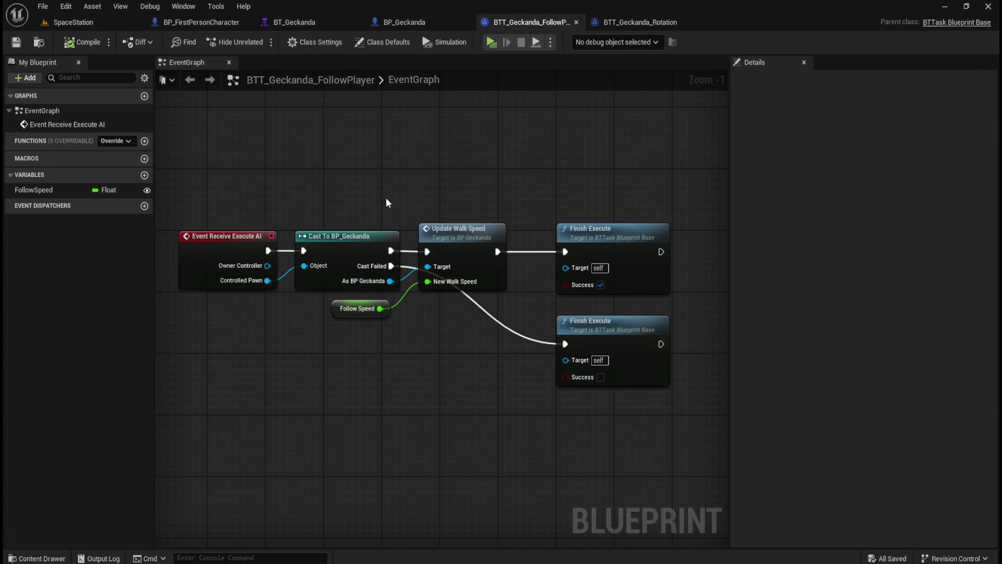
mouse_move(191, 155)
mouse_down()
mouse_move(687, 412)
mouse_move(686, 425)
mouse_up()
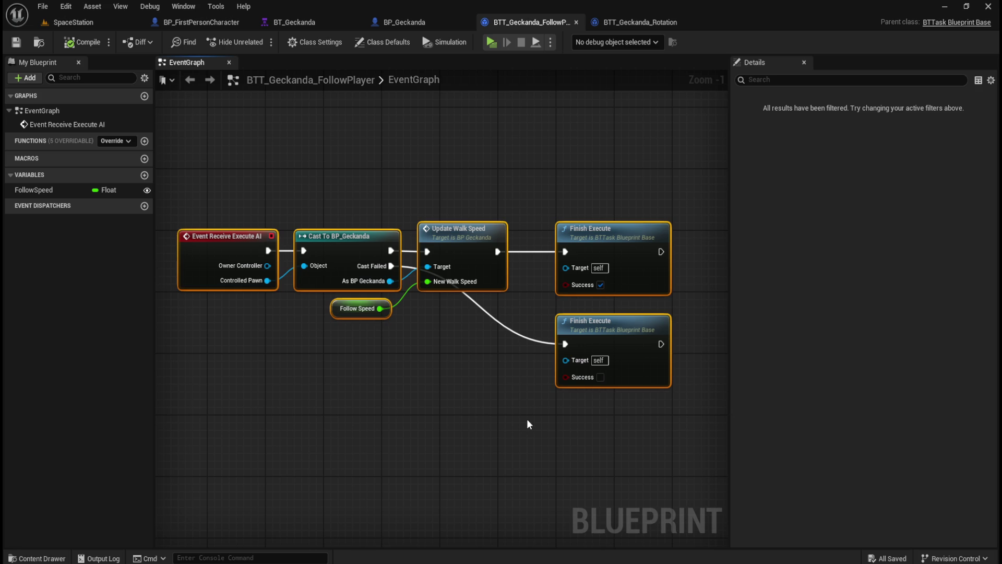
click(301, 23)
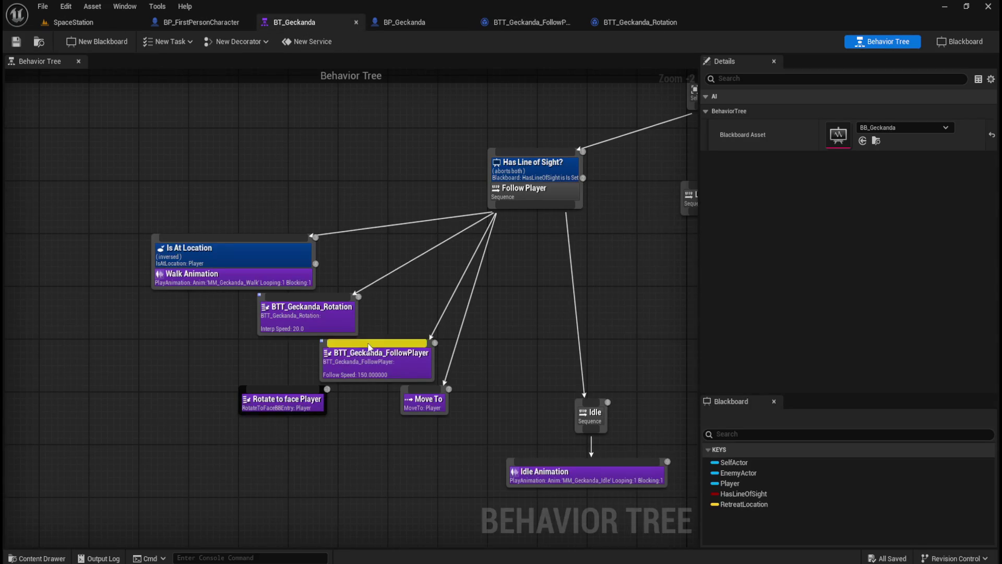
mouse_move(532, 384)
mouse_down()
mouse_move(421, 365)
mouse_move(455, 391)
mouse_up()
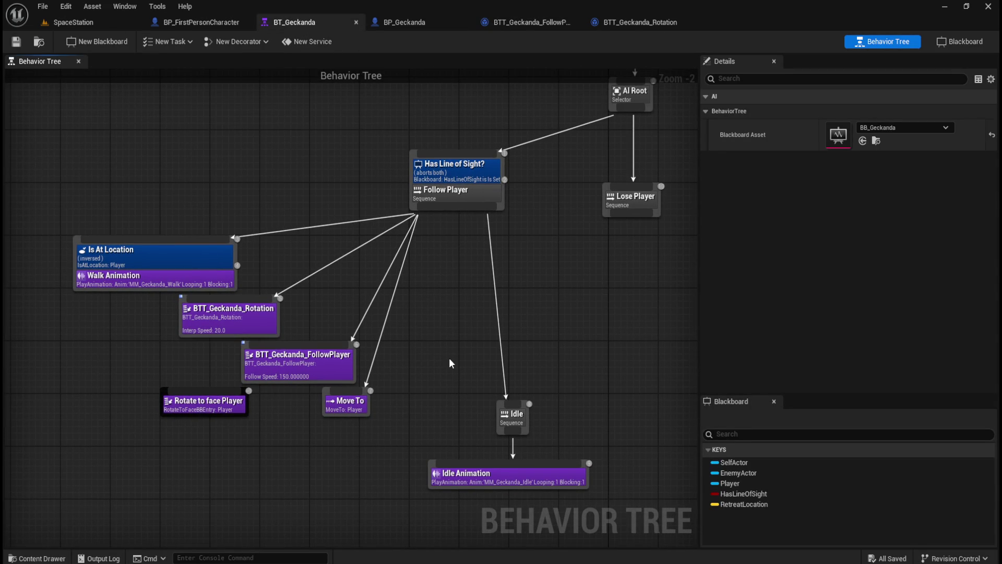
key(ctrl+space)
click(275, 370)
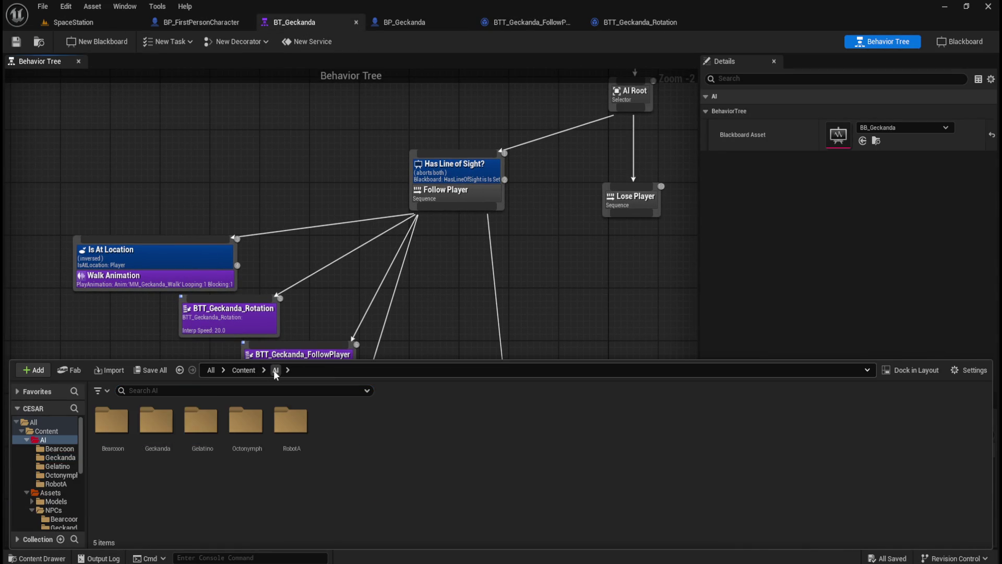
double_click(290, 422)
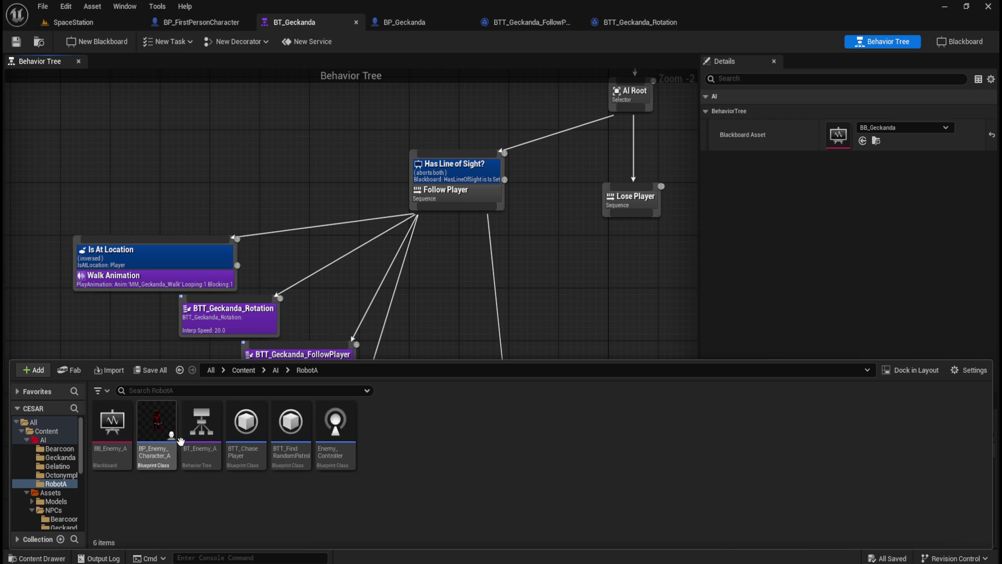
double_click(201, 427)
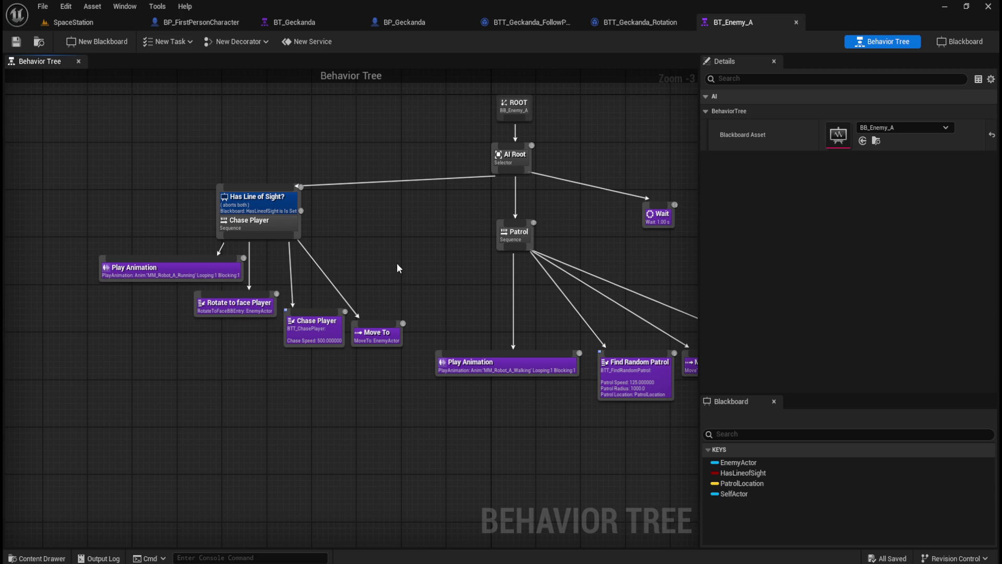
click(378, 334)
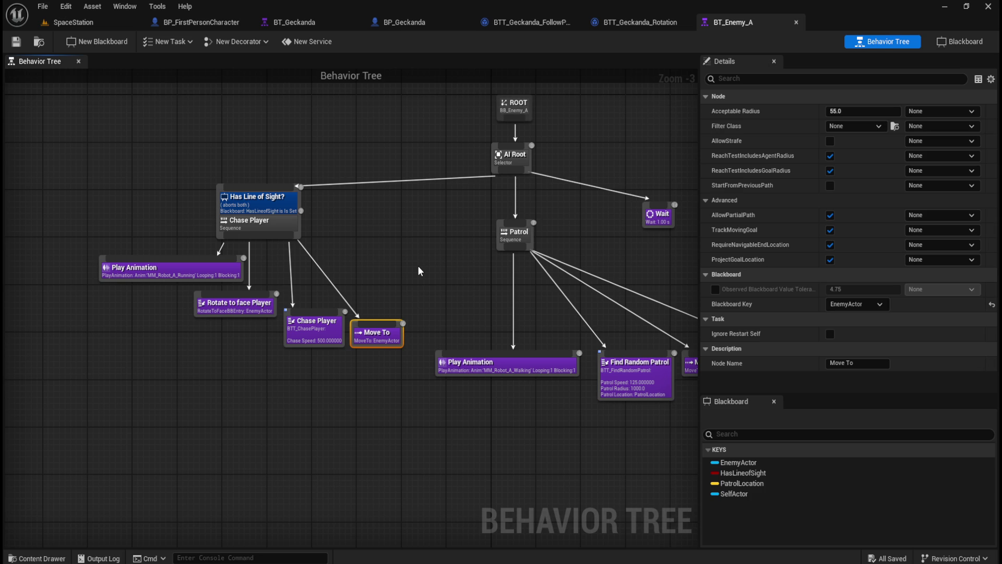
click(796, 22)
click(329, 18)
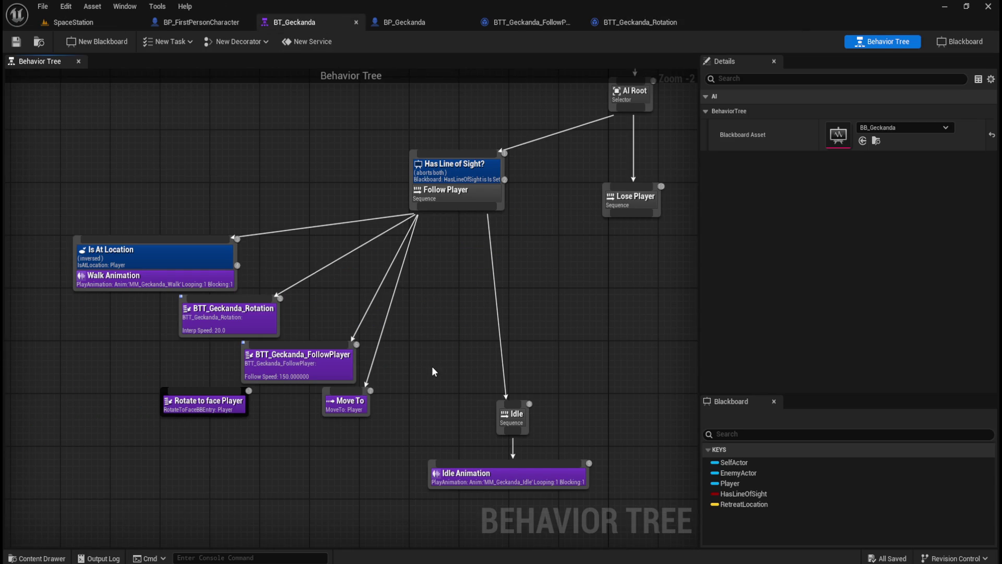
right_click(364, 391)
mouse_move(436, 382)
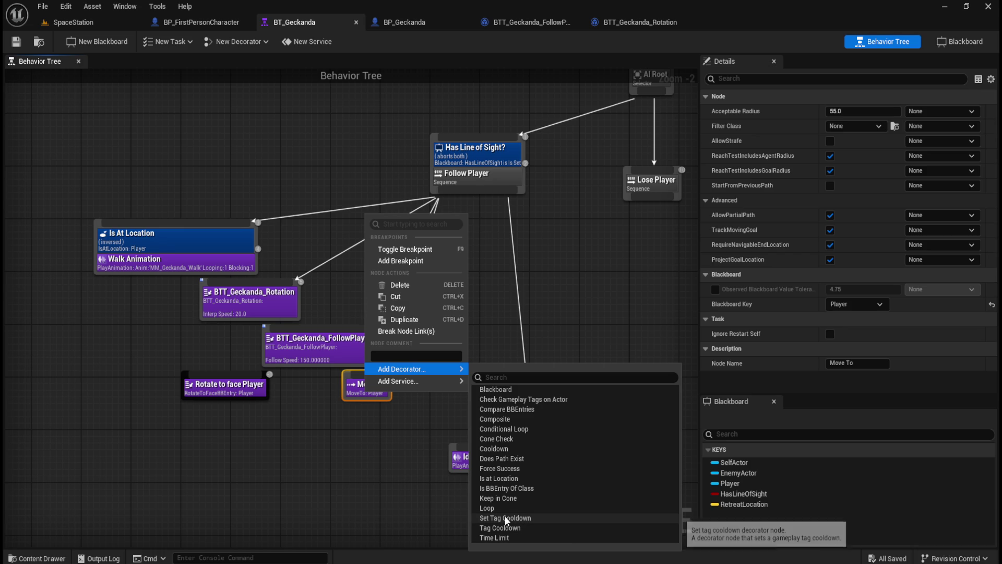
click(252, 469)
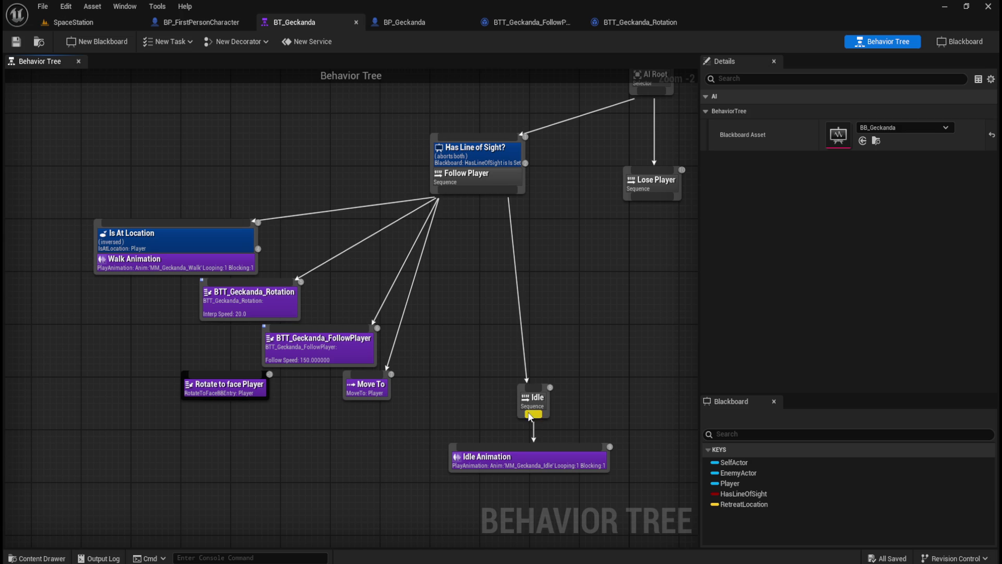
click(541, 460)
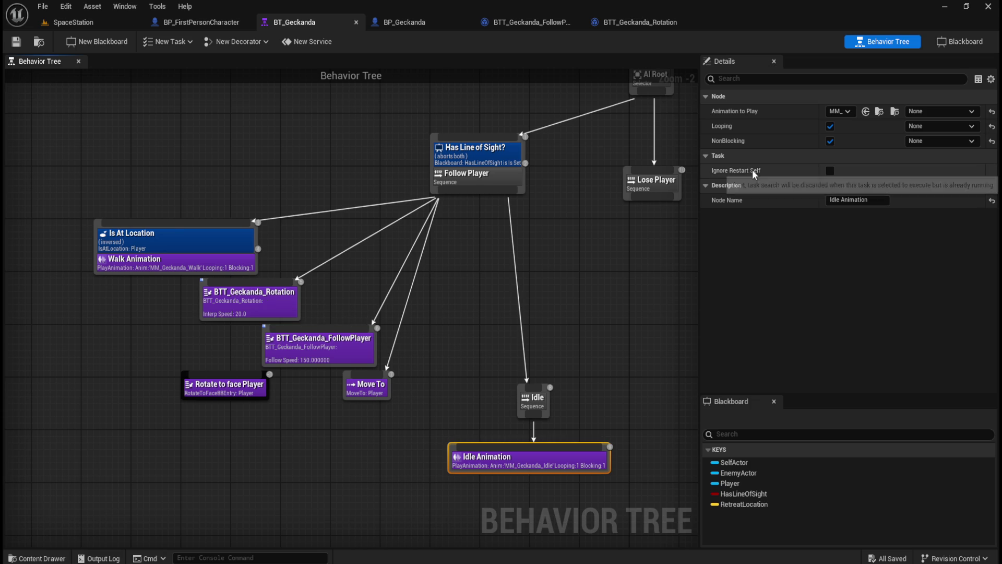
Set BTT_Geckanda_Rotation's Interp Speed back to 5 and move it after Move To
click(261, 297)
click(856, 111)
text(5)
key(Return)
drag(263, 311, 452, 420)
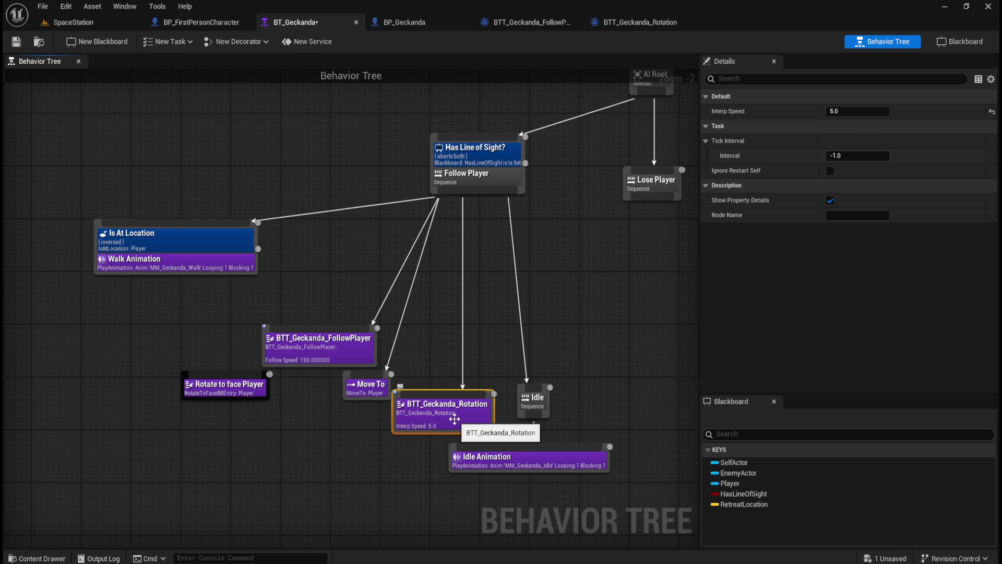
click(95, 21)
Run and stop a short SpaceStation play-test, return to BT_Geckanda, then start another one
click(261, 41)
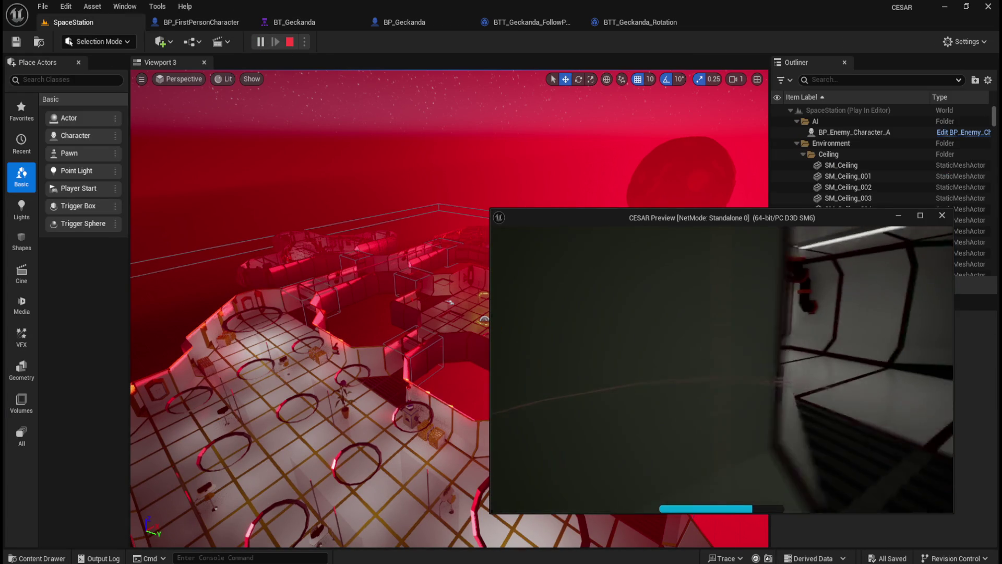
key(Escape)
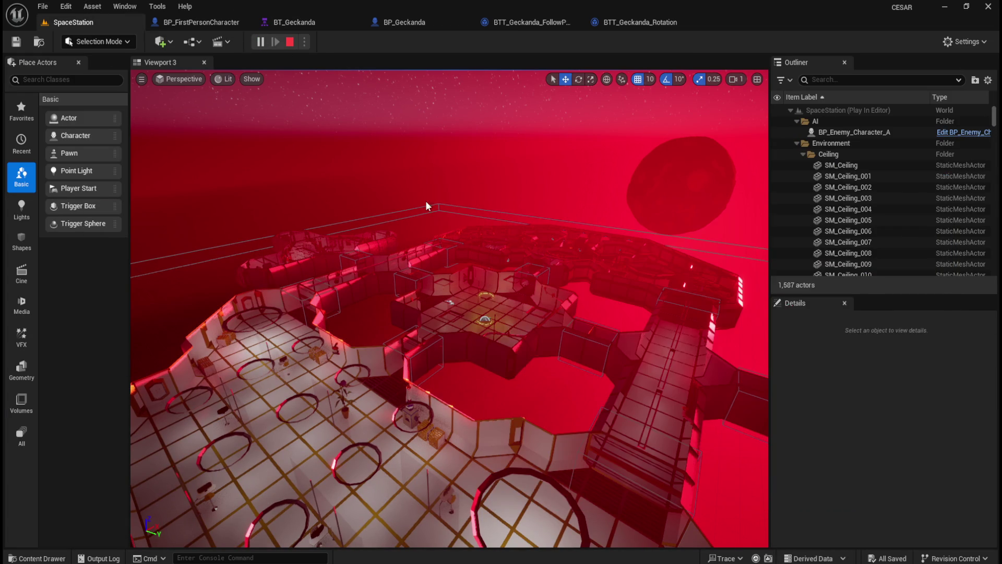
click(330, 23)
click(607, 299)
scroll(607, 300, down, 3)
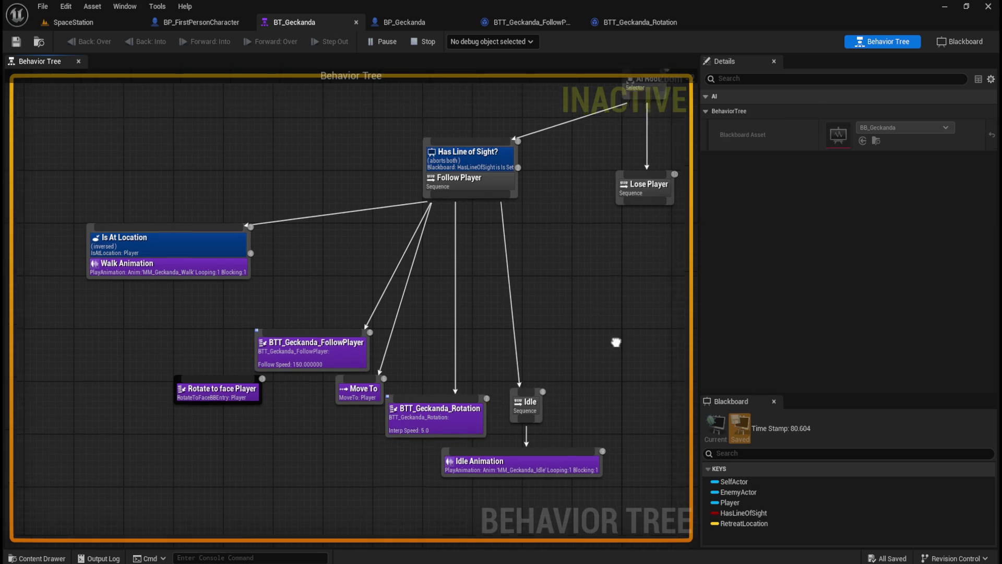
drag(481, 345, 466, 350)
key(alt+p)
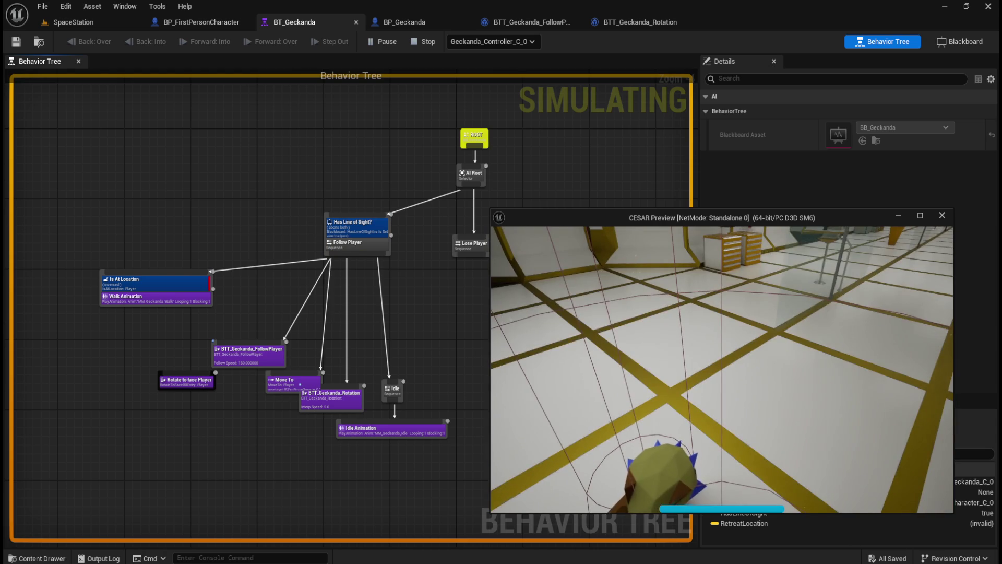
End the play-test and inspect the Move To task's options without changing anything
key(Escape)
scroll(282, 383, up, 4)
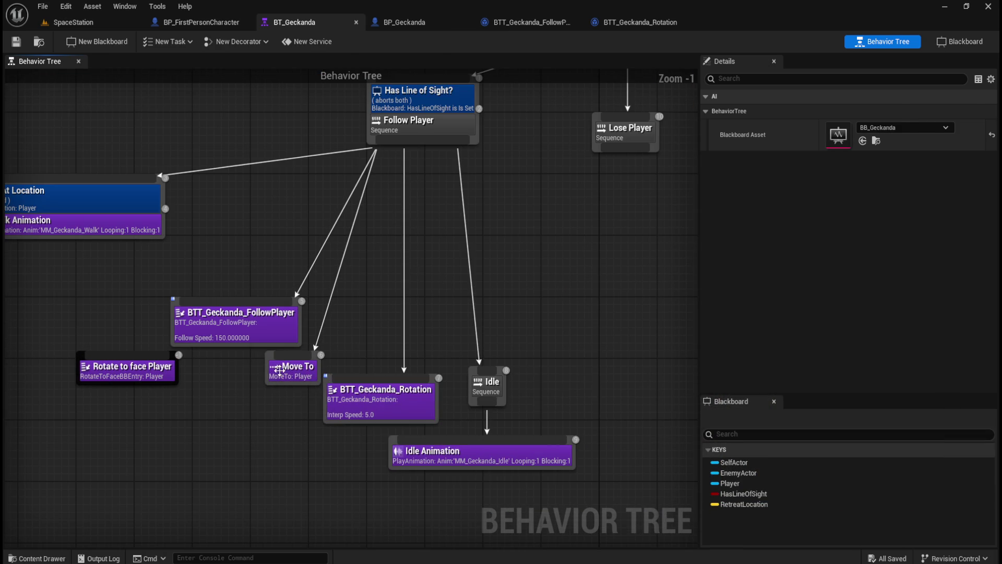
right_click(282, 372)
mouse_move(324, 538)
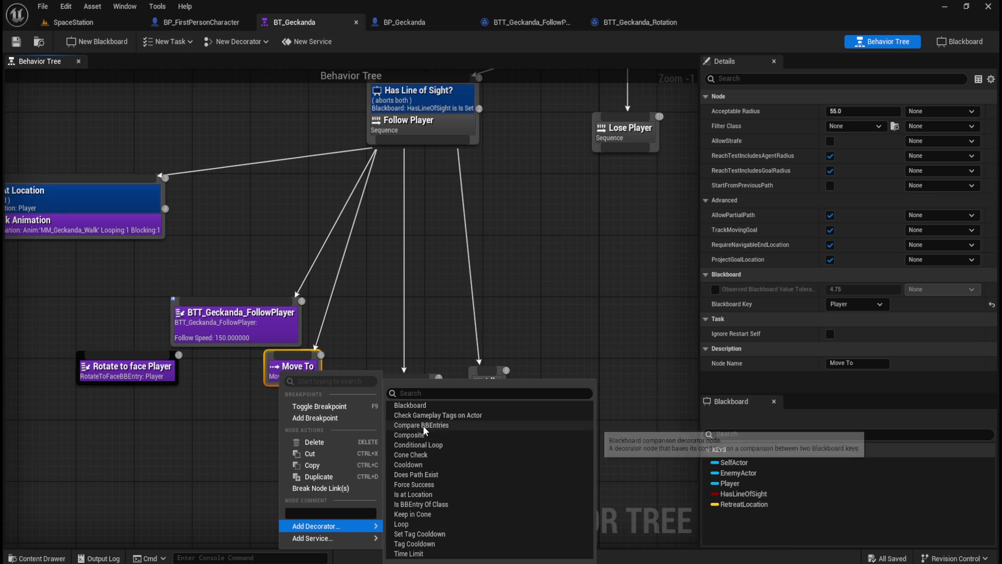
click(433, 319)
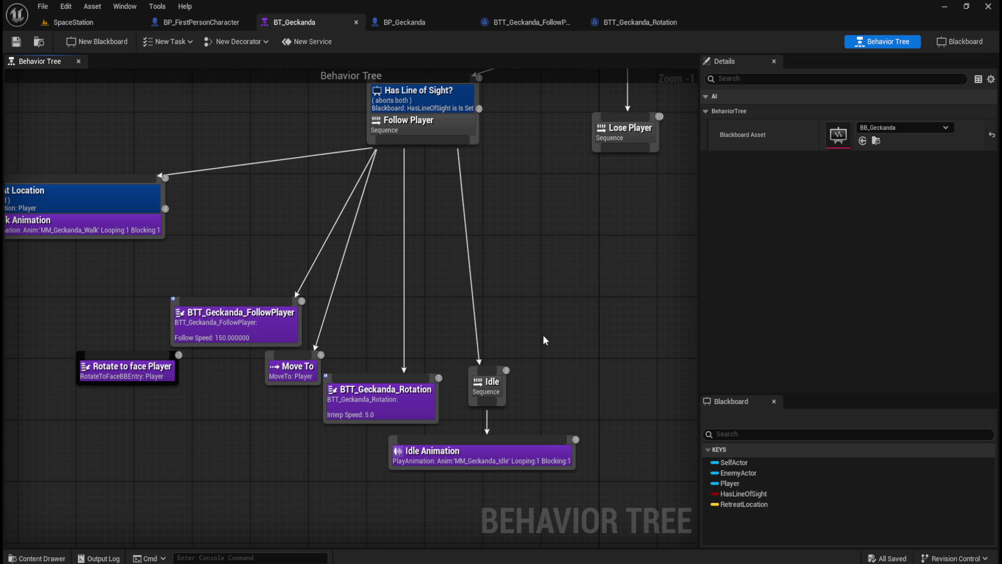
Move BTT_Geckanda_Rotation up beside Walk Animation in the Follow Player sequence
drag(424, 230, 440, 243)
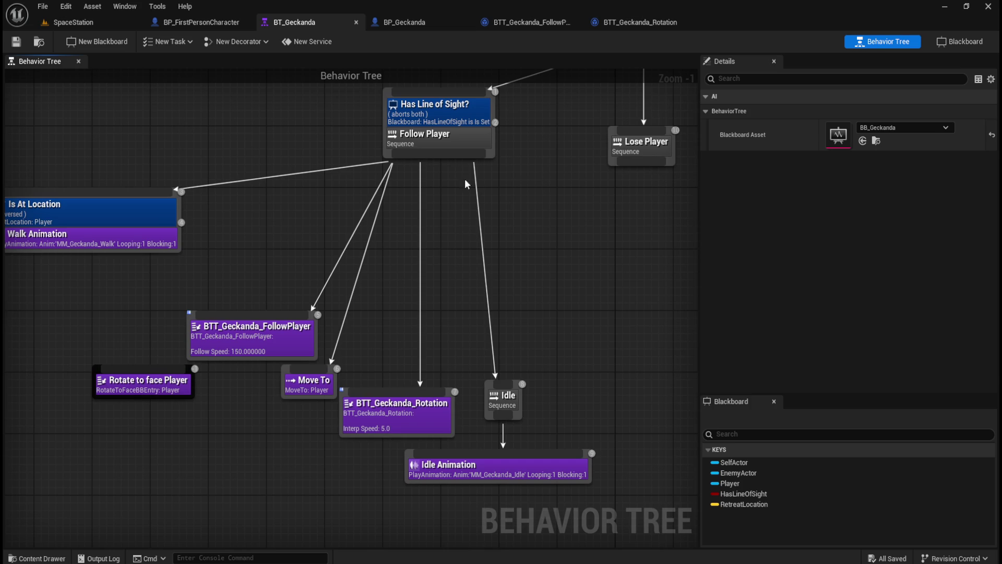
drag(391, 291, 452, 299)
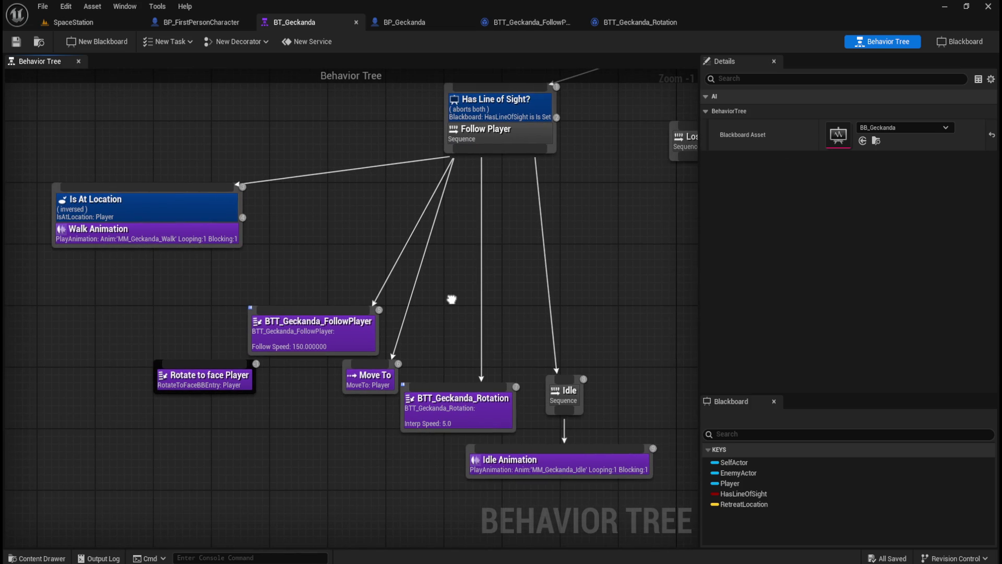
mouse_move(217, 356)
mouse_down()
mouse_move(225, 361)
mouse_move(216, 356)
mouse_up()
mouse_move(435, 411)
mouse_down()
mouse_move(290, 286)
mouse_move(259, 271)
mouse_up()
click(501, 219)
drag(472, 156, 469, 234)
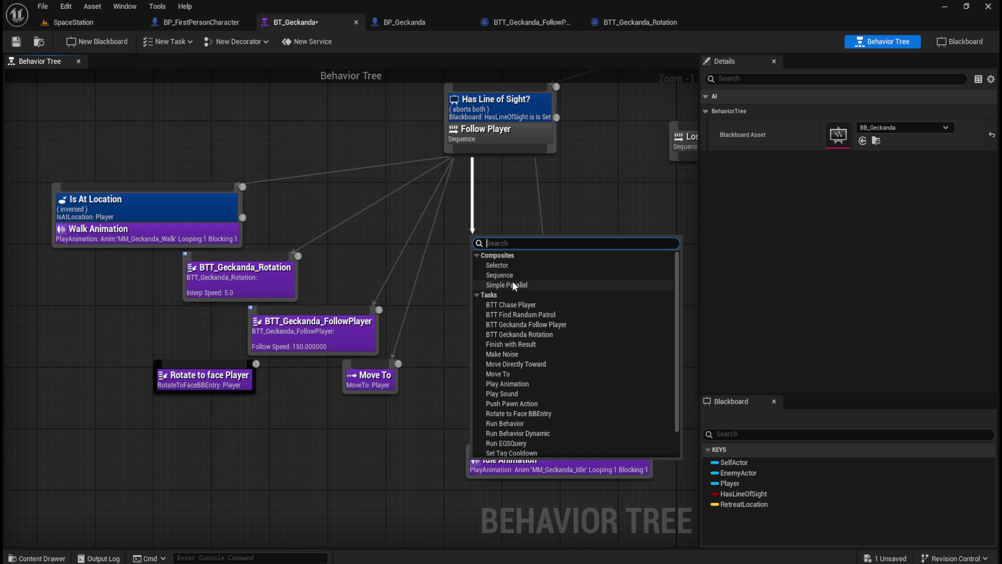
Add a Simple Parallel below Follow Player, connect its main task to Move To, then return to SpaceStation
click(518, 285)
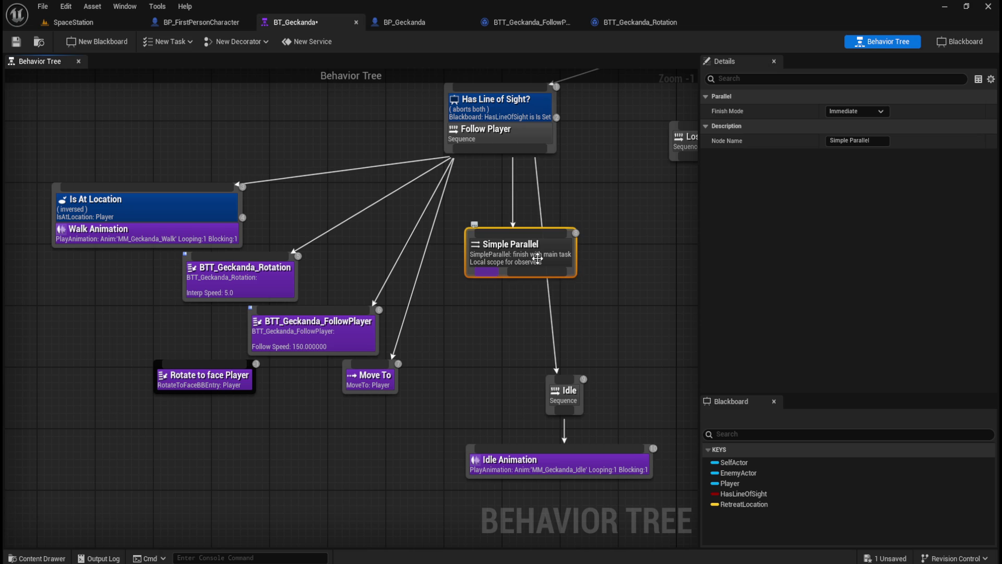
drag(528, 261, 474, 279)
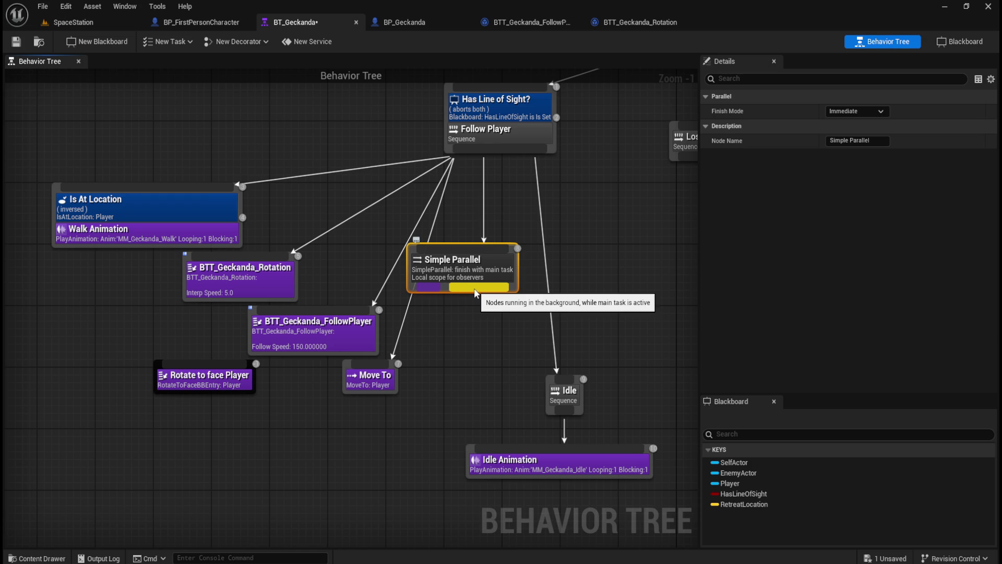
drag(477, 272, 491, 295)
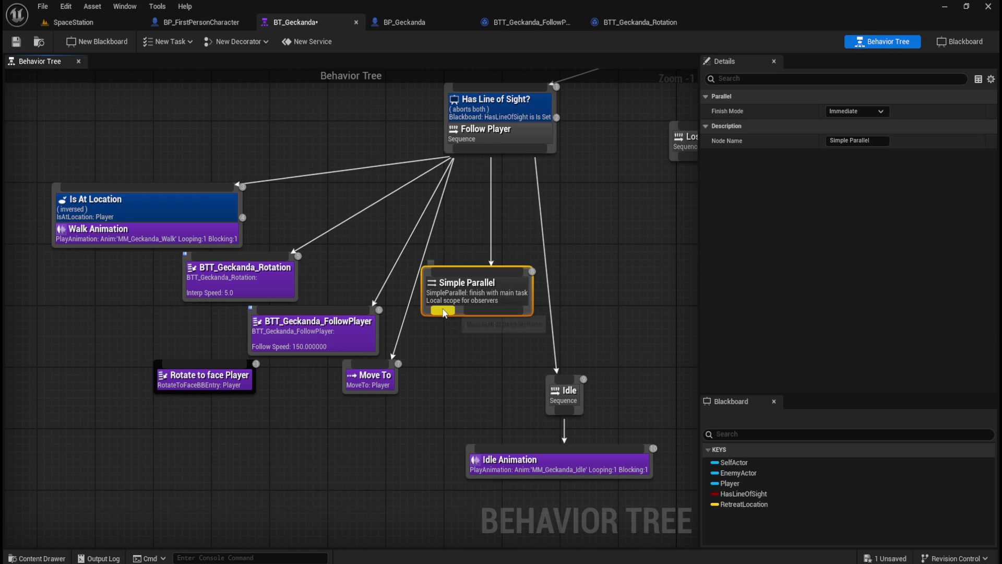
mouse_move(444, 312)
mouse_down()
mouse_move(385, 367)
mouse_move(446, 316)
mouse_move(293, 266)
mouse_up()
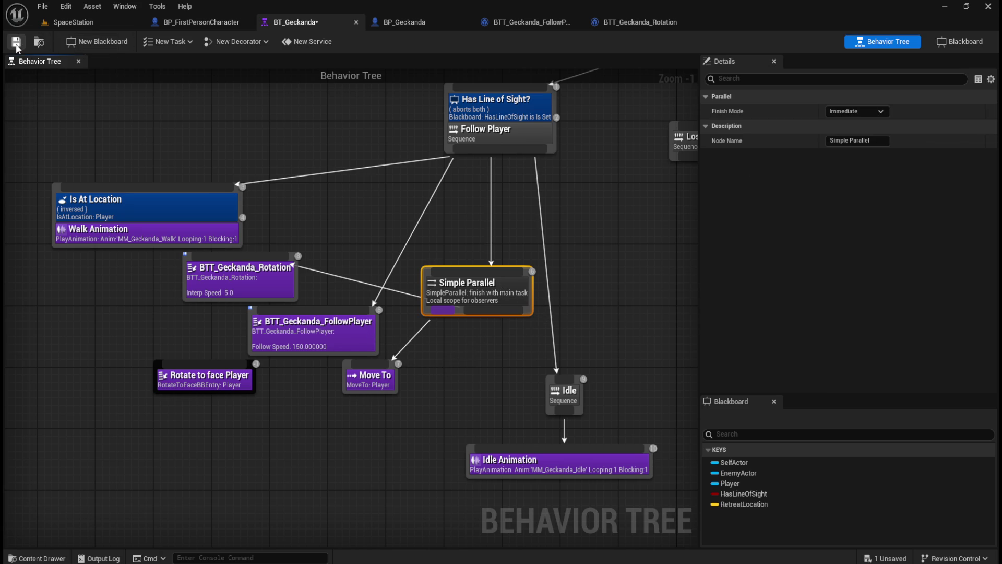
click(78, 21)
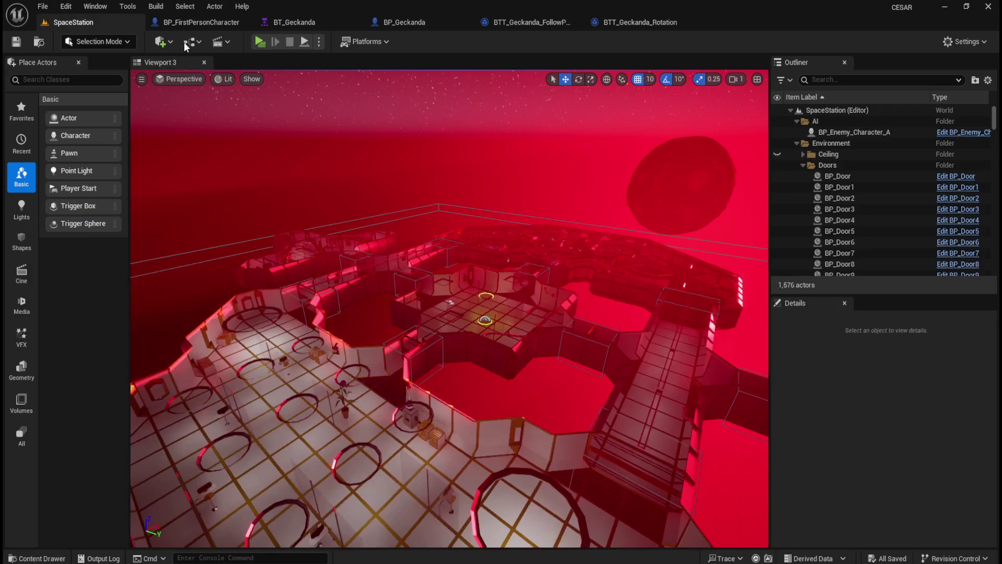
Play-test SpaceStation while watching BT_Geckanda execute the Simple Parallel, then stop the session
click(267, 47)
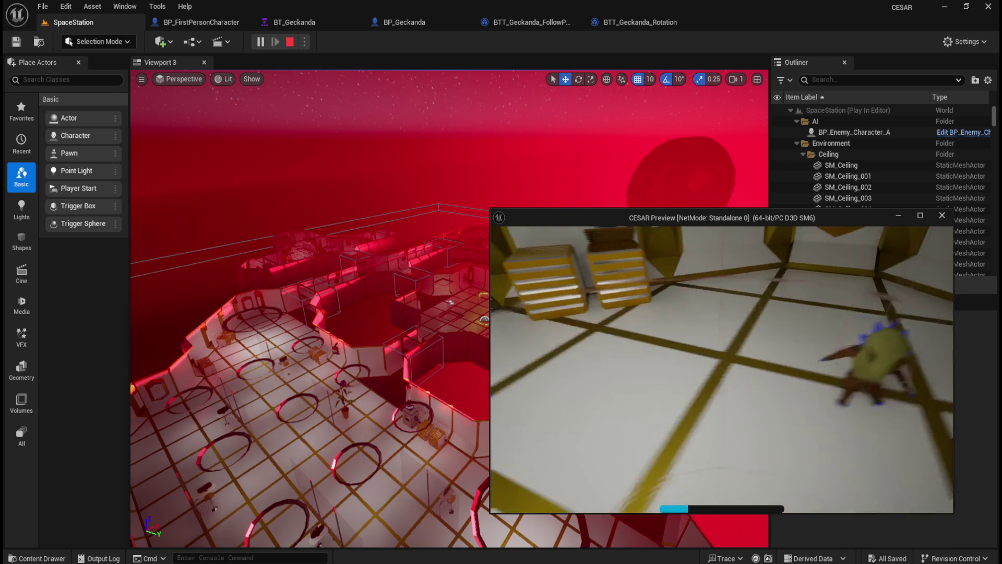
key(alt+Tab)
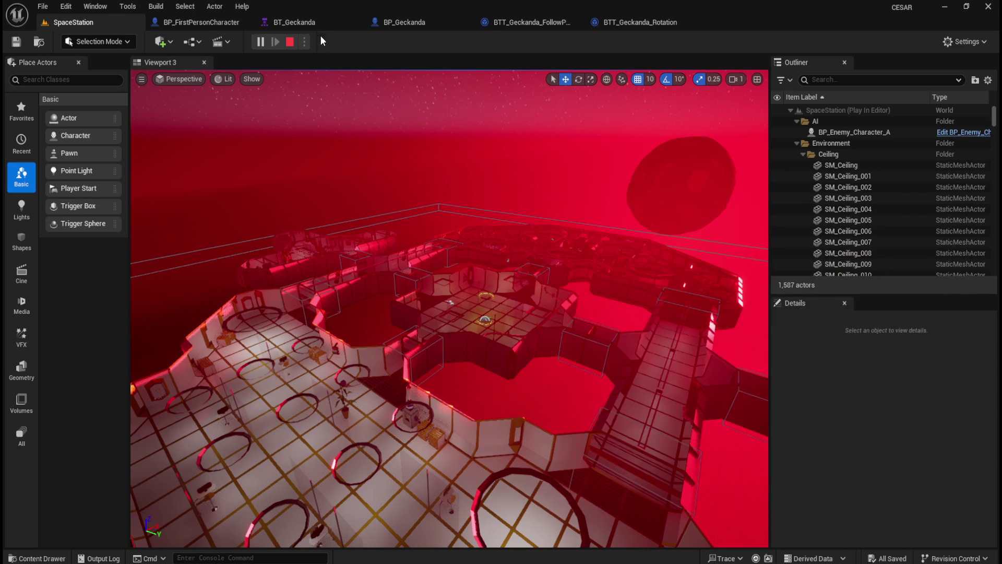
click(323, 27)
click(600, 250)
mouse_move(600, 249)
mouse_down()
mouse_move(549, 276)
mouse_move(526, 305)
mouse_up()
click(682, 519)
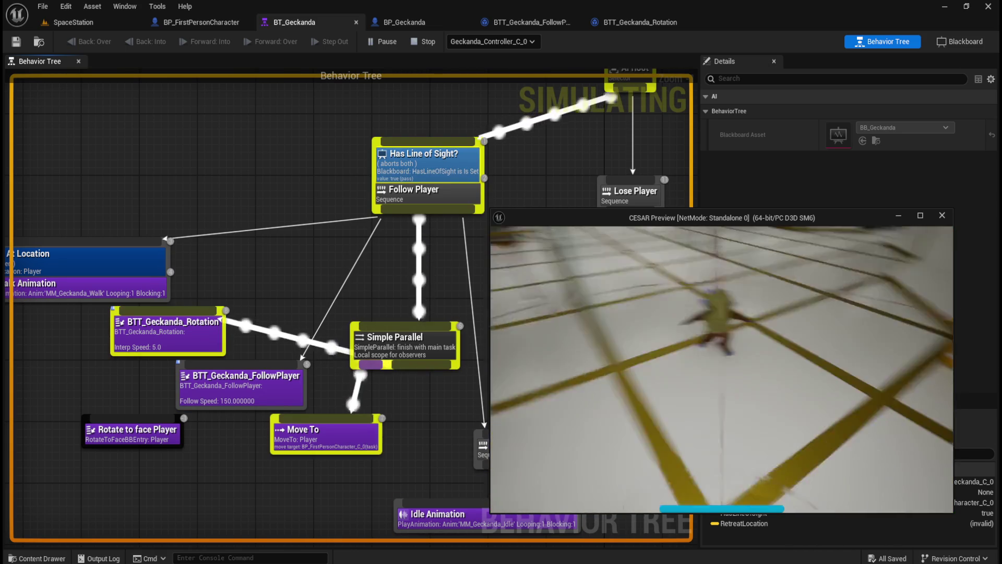
key(Escape)
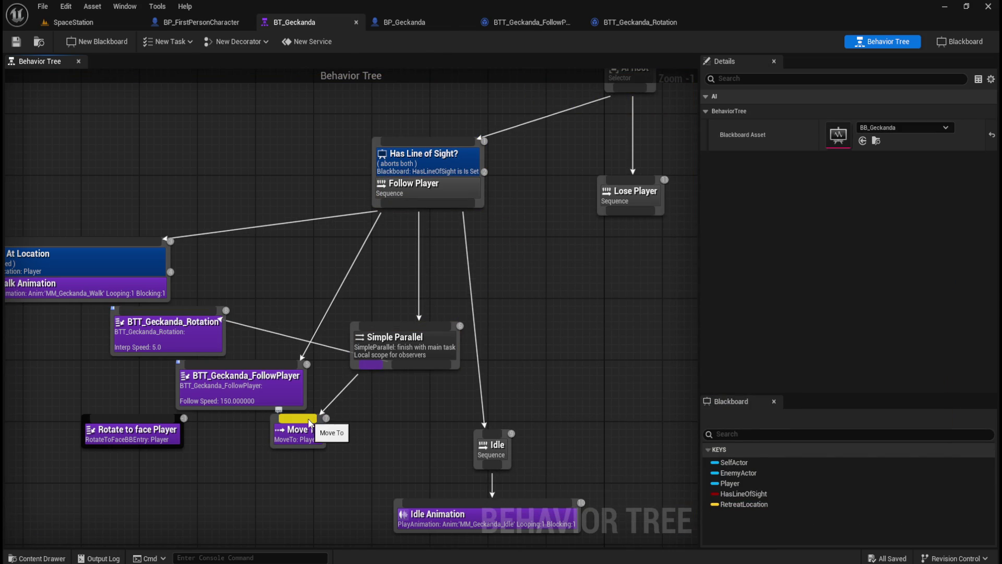
Make BTT_Geckanda_Rotation the Simple Parallel main task with Move To in the background, then play SpaceStation
drag(123, 308, 119, 301)
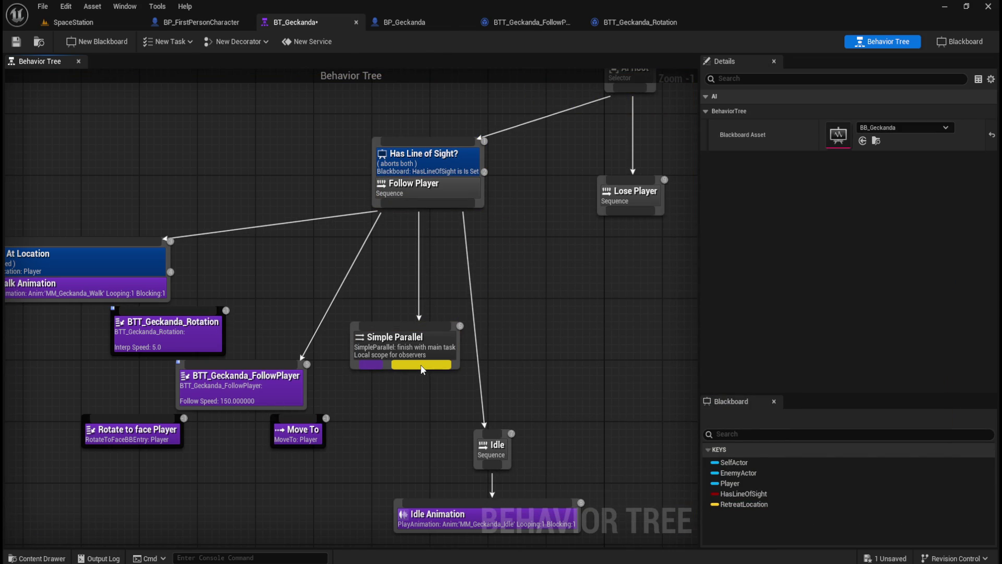
drag(374, 365, 172, 329)
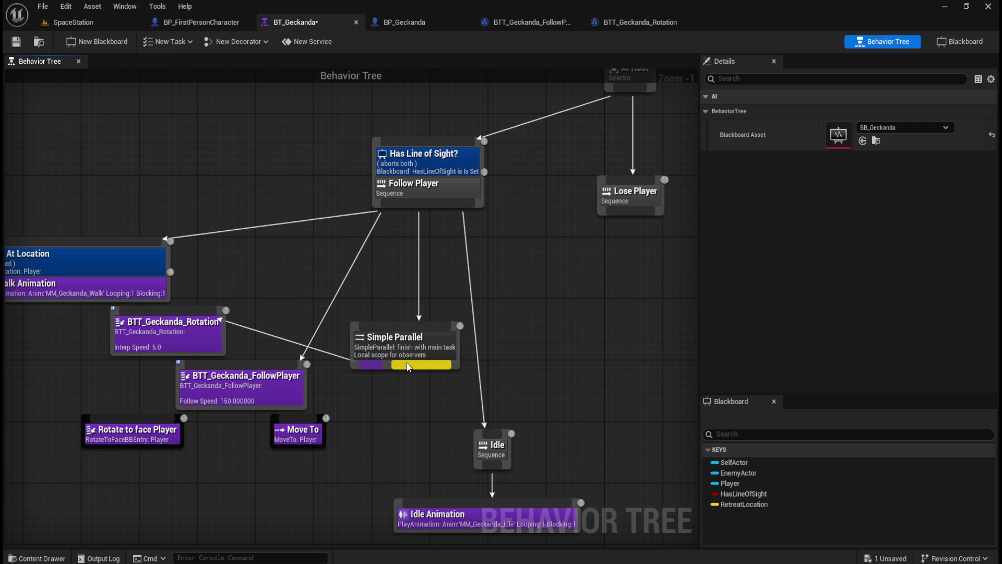
mouse_move(408, 365)
mouse_down()
mouse_move(292, 413)
mouse_move(296, 421)
mouse_up()
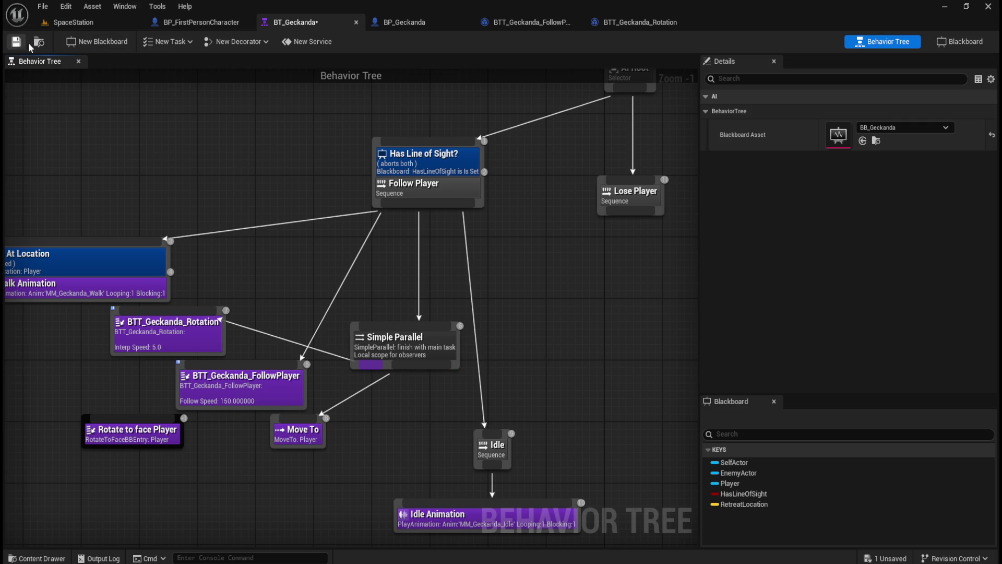
click(86, 23)
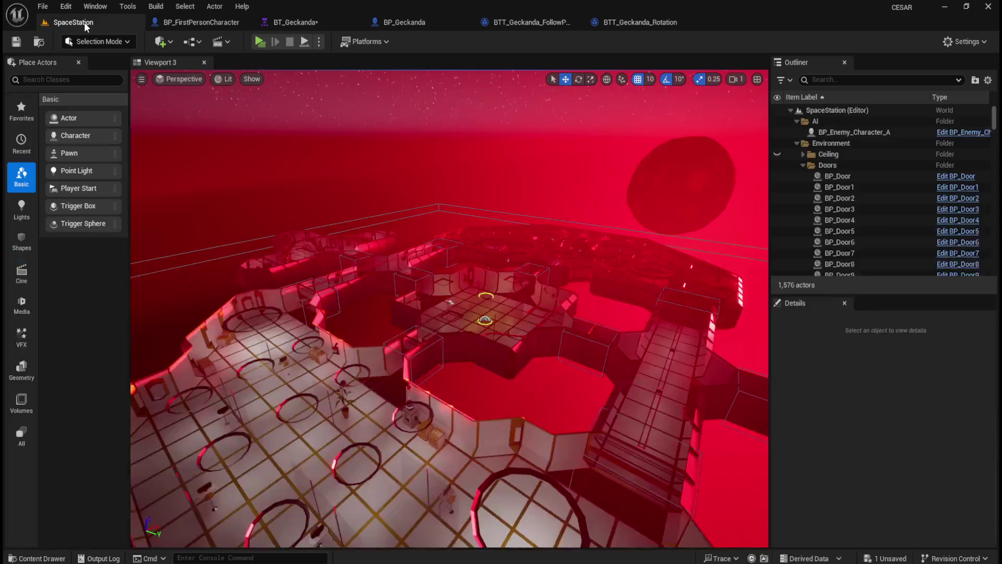
click(258, 42)
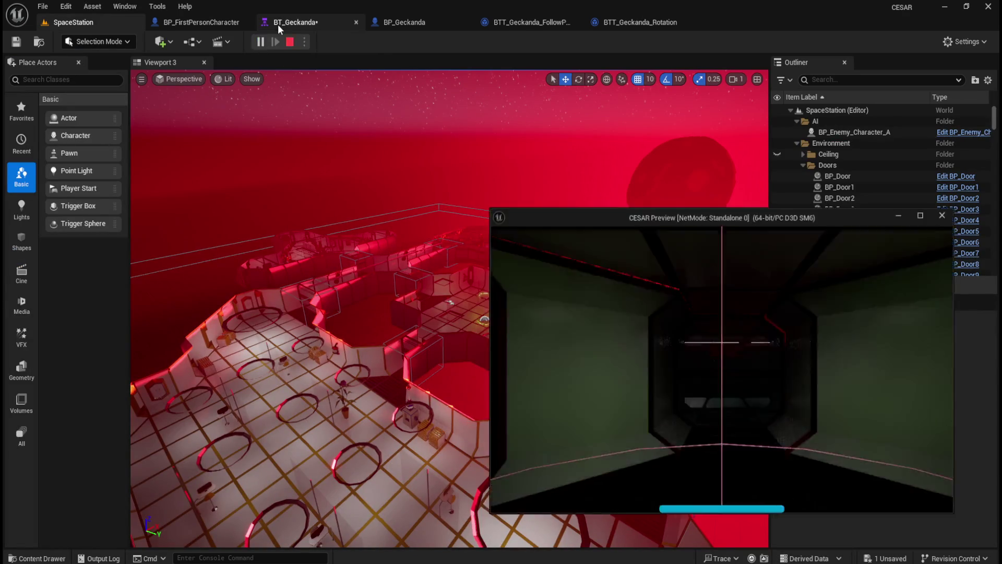
Watch BT_Geckanda while walking the player forward with W in the preview, then stop play
click(277, 23)
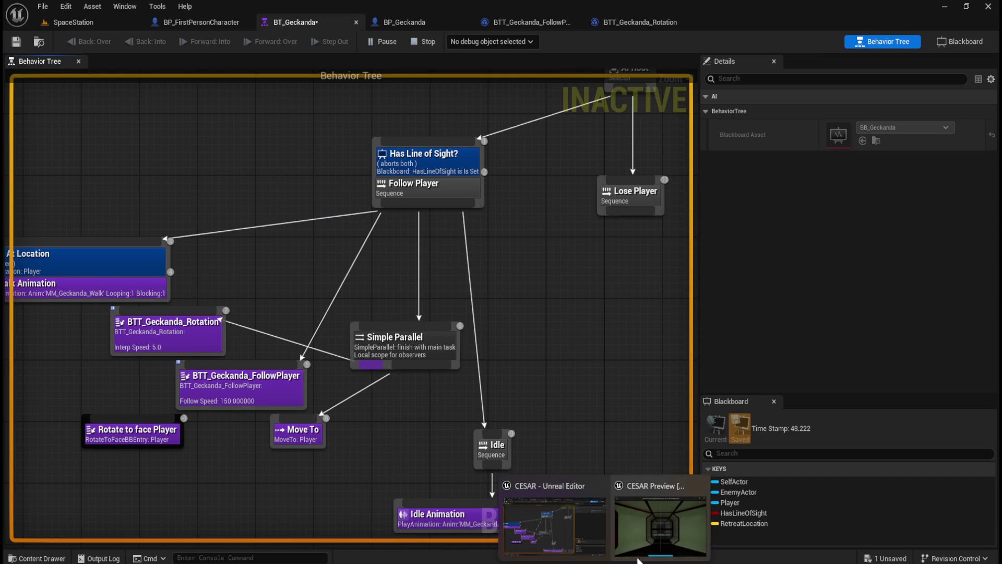
click(666, 536)
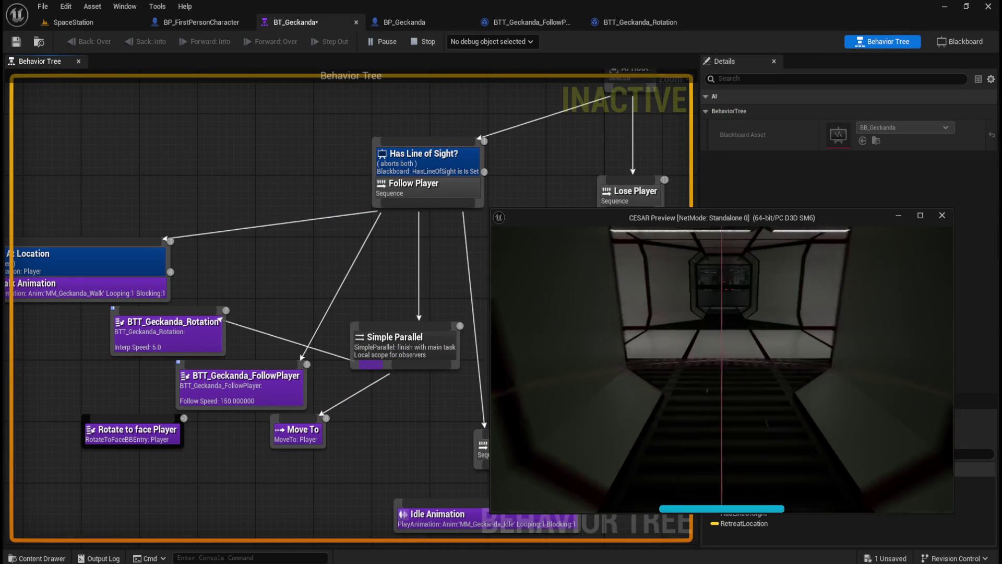
key(w)
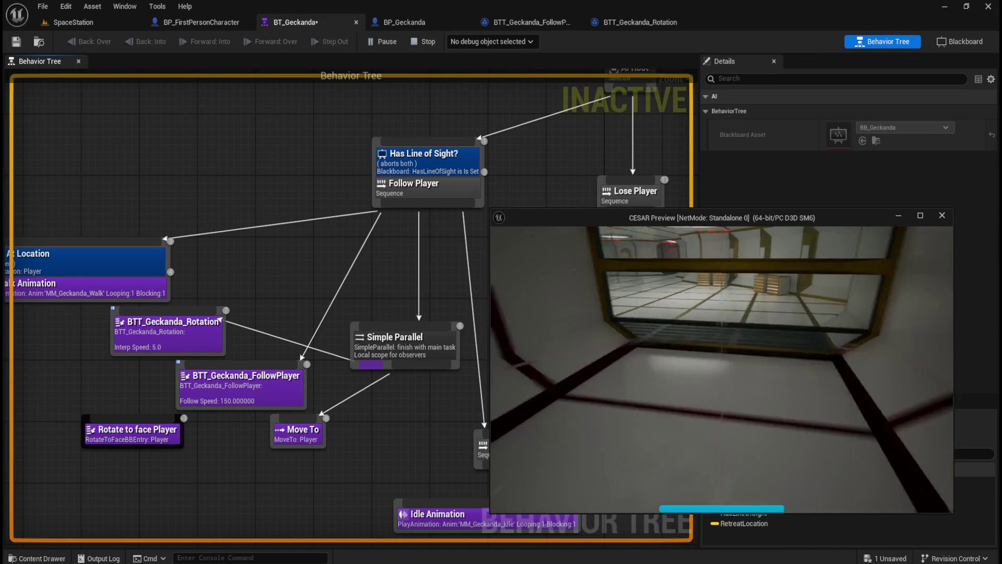
key(w)
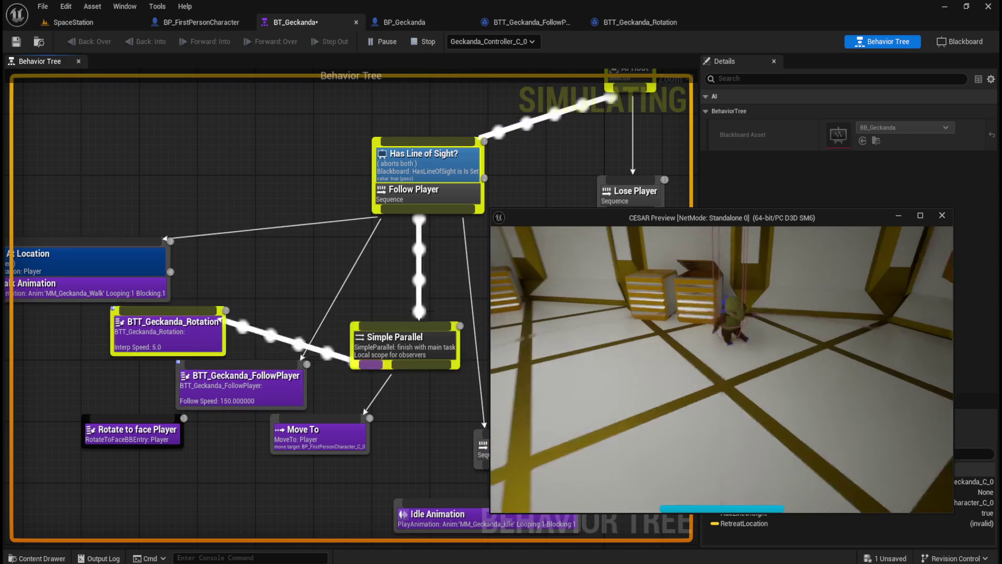
key(Escape)
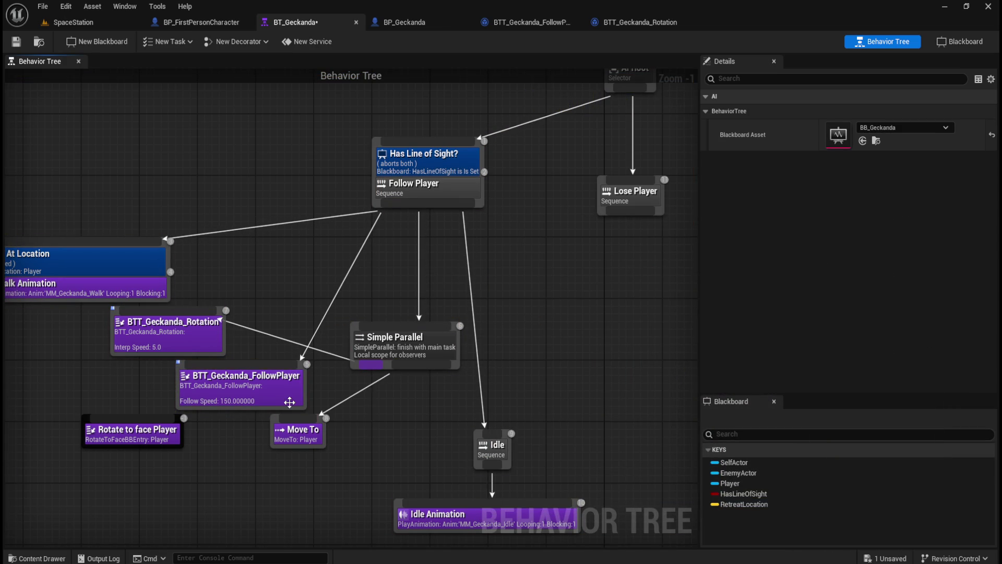
Rewire Simple Parallel with Move To as main task and BTT_Geckanda_Rotation as background task
alt+click(369, 364)
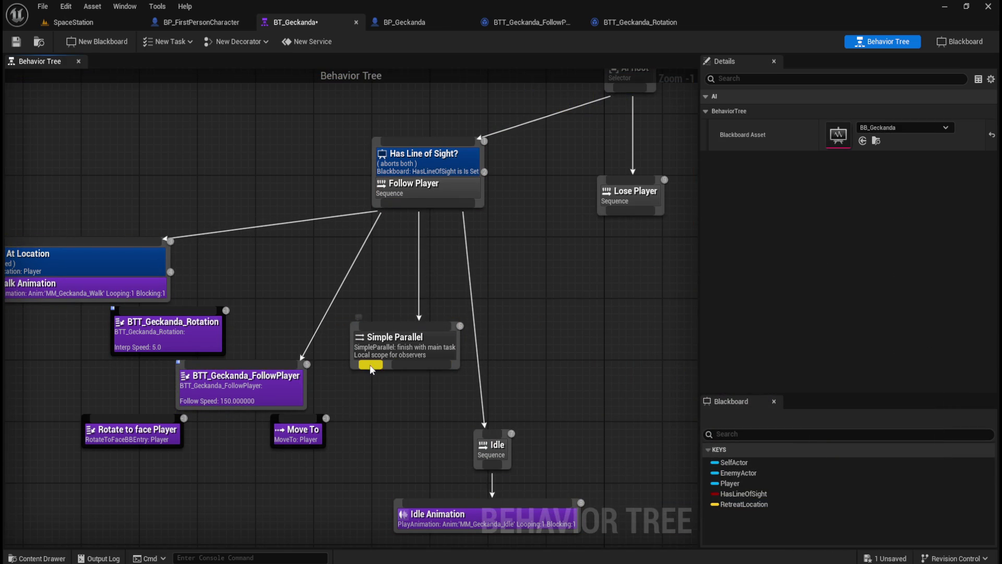
mouse_move(371, 366)
mouse_down()
mouse_move(291, 415)
mouse_move(297, 432)
mouse_up()
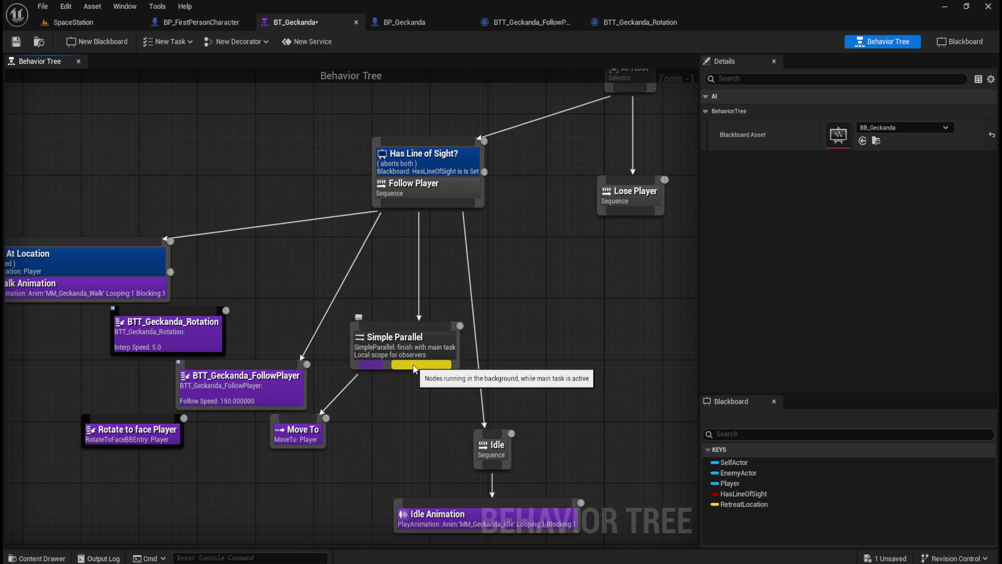
mouse_move(415, 365)
mouse_down()
mouse_move(209, 327)
mouse_move(171, 333)
mouse_up()
Set BTT_Geckanda_Rotation's Interp Speed to 20
click(171, 333)
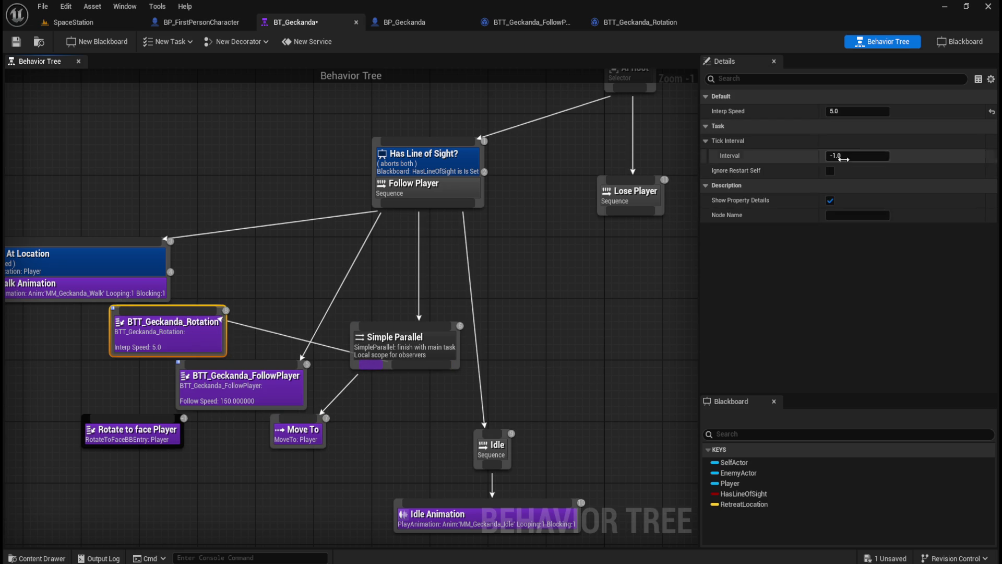
click(864, 111)
text(20)
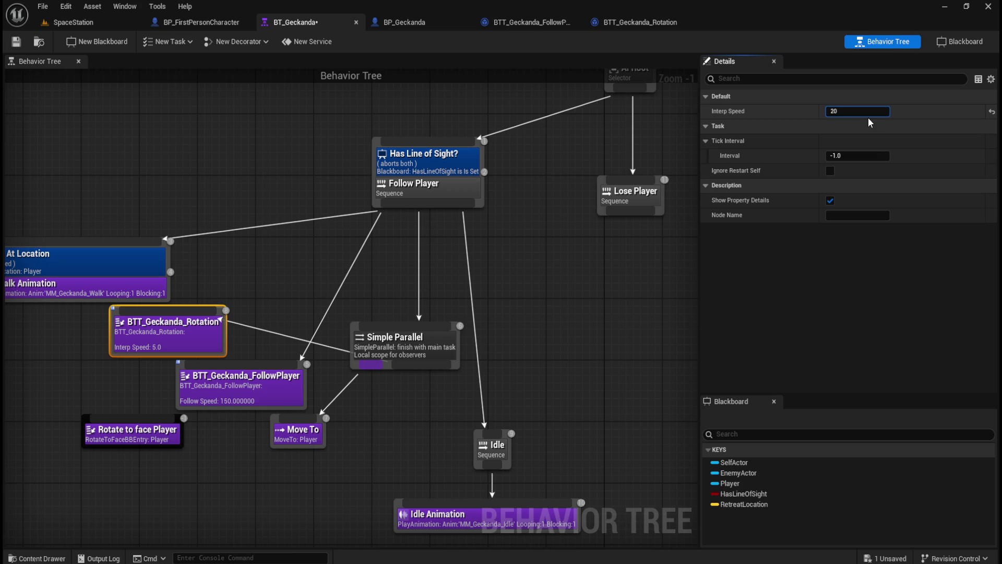
click(396, 251)
Save BT_Geckanda and start a play session in the SpaceStation level
click(16, 41)
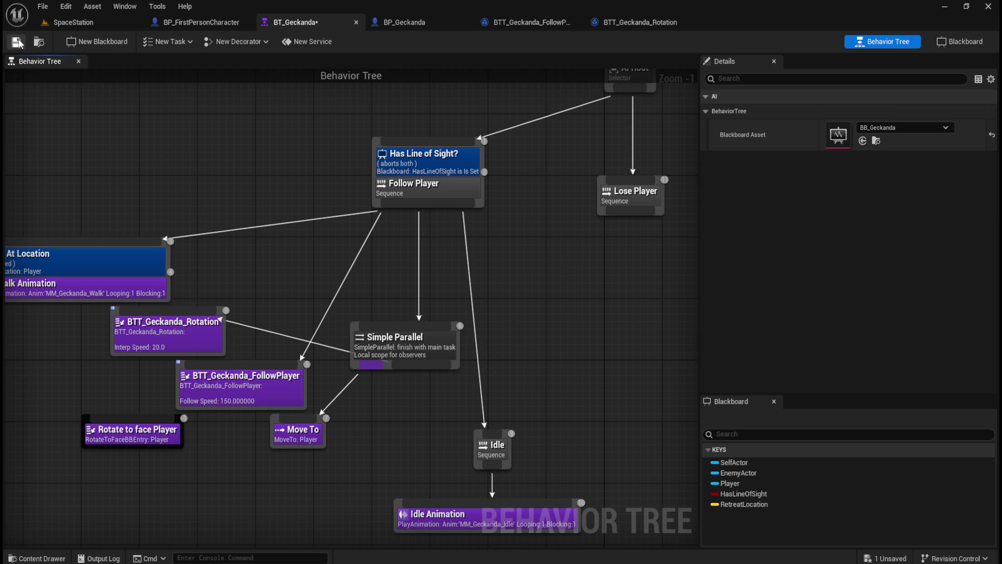
click(89, 22)
click(265, 44)
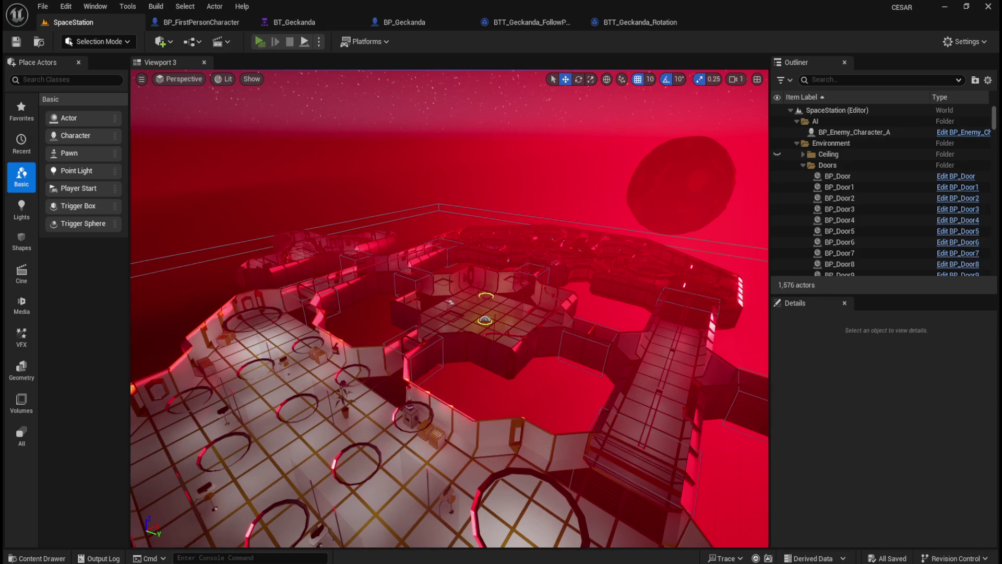
Watch BT_Geckanda run Move To alongside the rotation task in the preview, then stop play
click(276, 23)
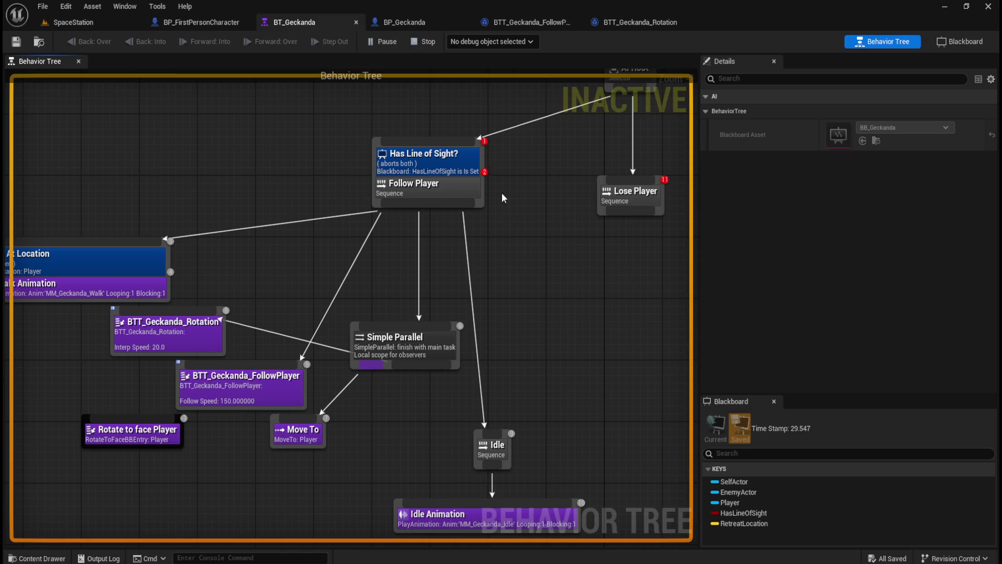
click(657, 549)
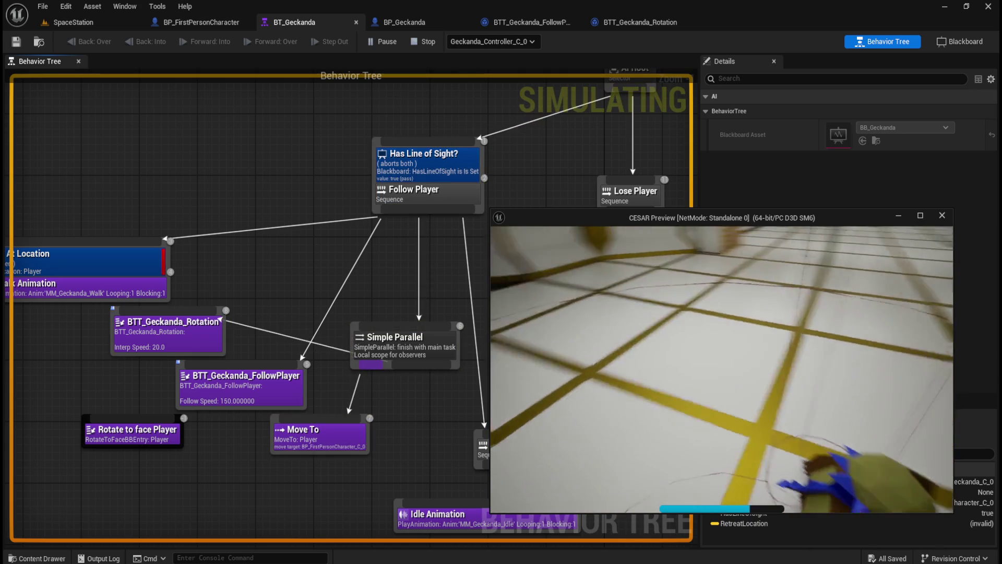
key(Escape)
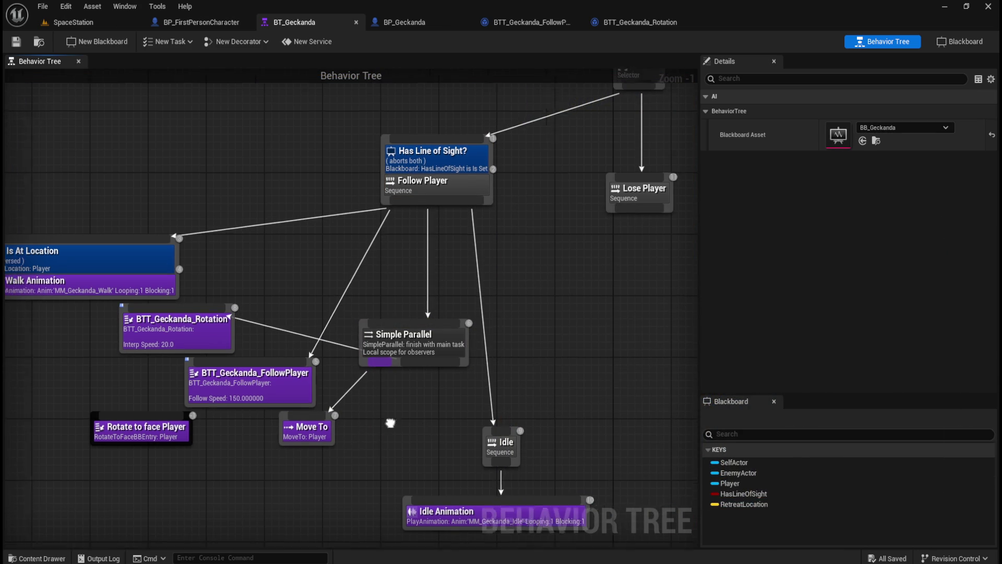
Add a Loop decorator to the BTT_Geckanda_Rotation task
click(275, 317)
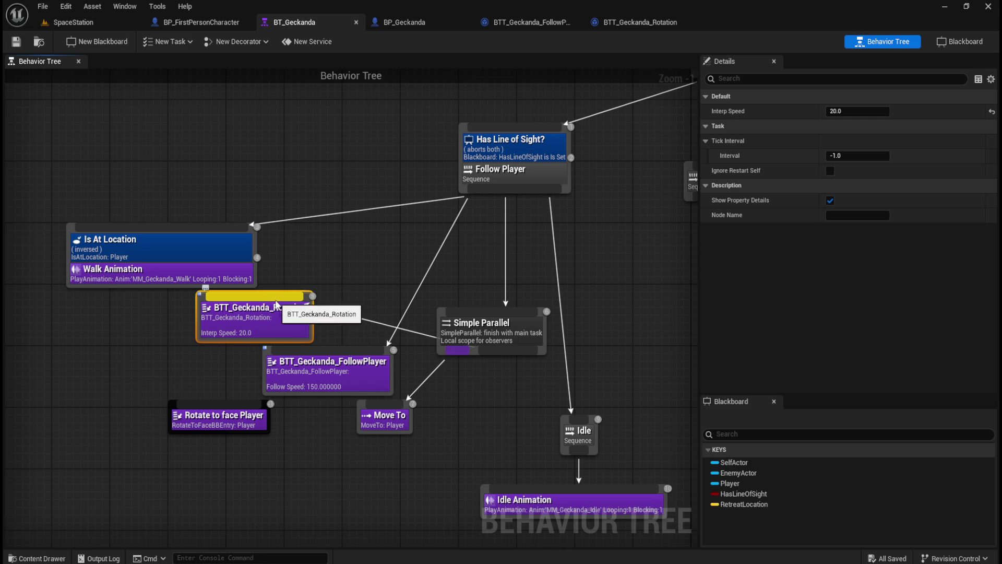
right_click(274, 300)
mouse_move(332, 459)
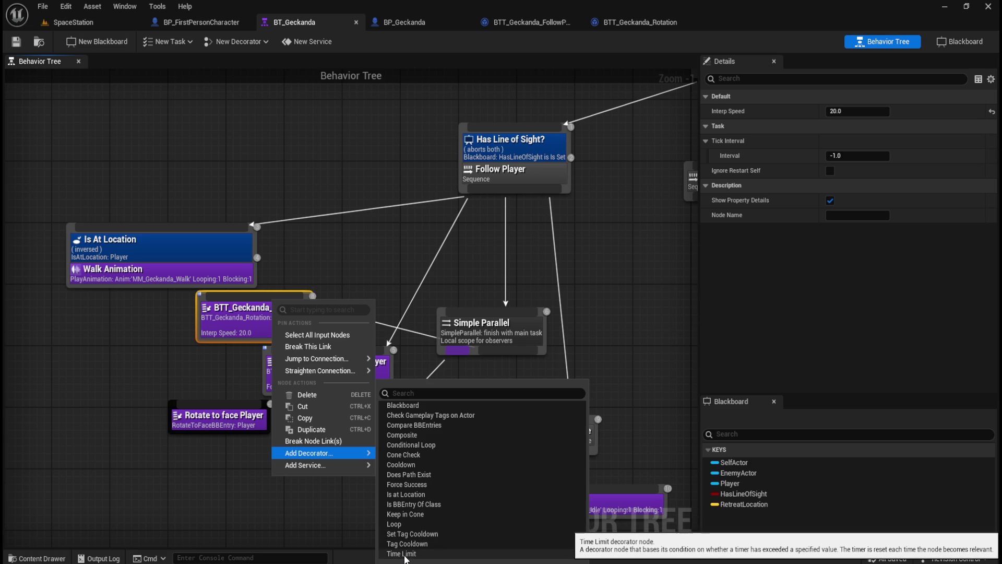
click(412, 524)
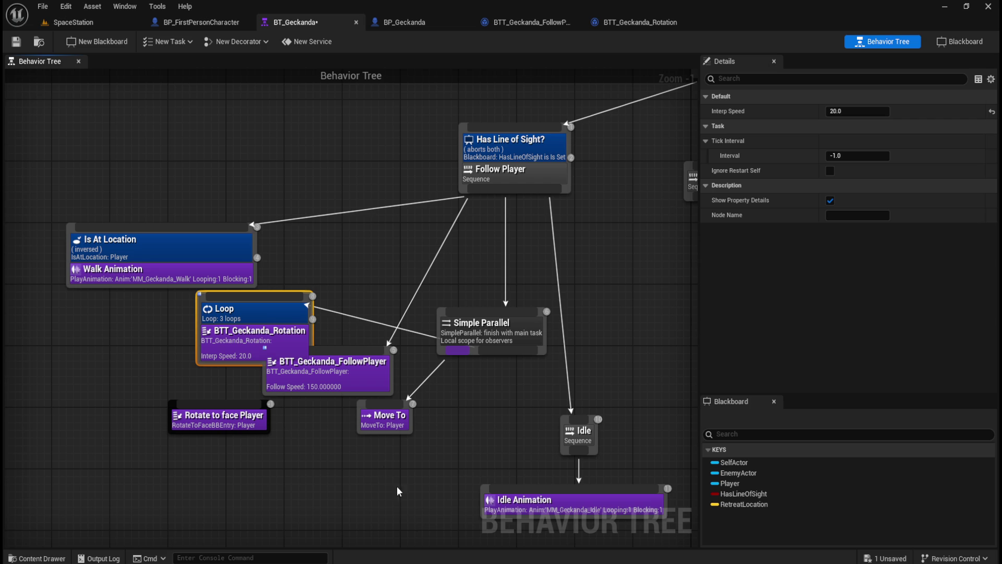
Set the Loop decorator to Infinite Loop
click(276, 317)
click(840, 111)
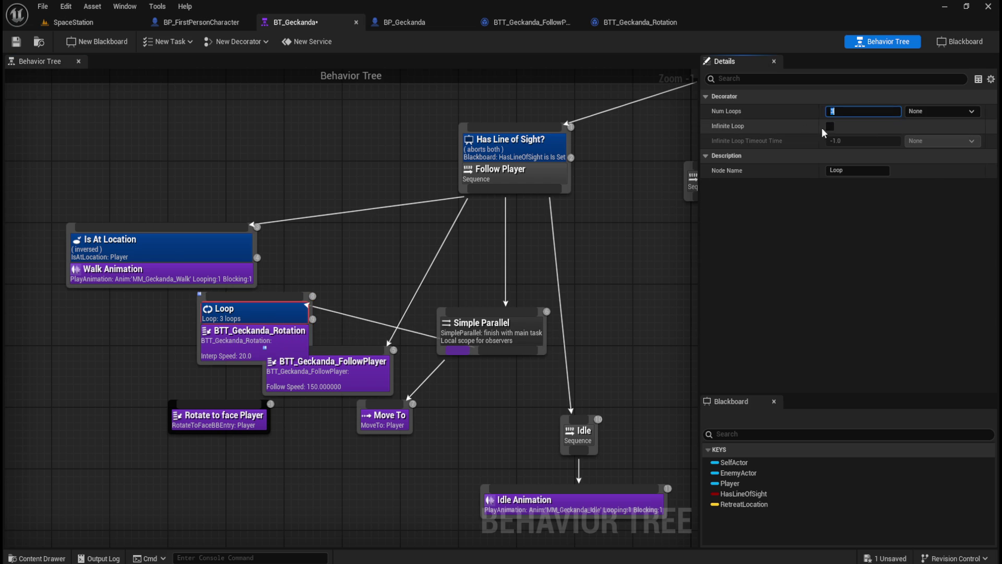
click(831, 125)
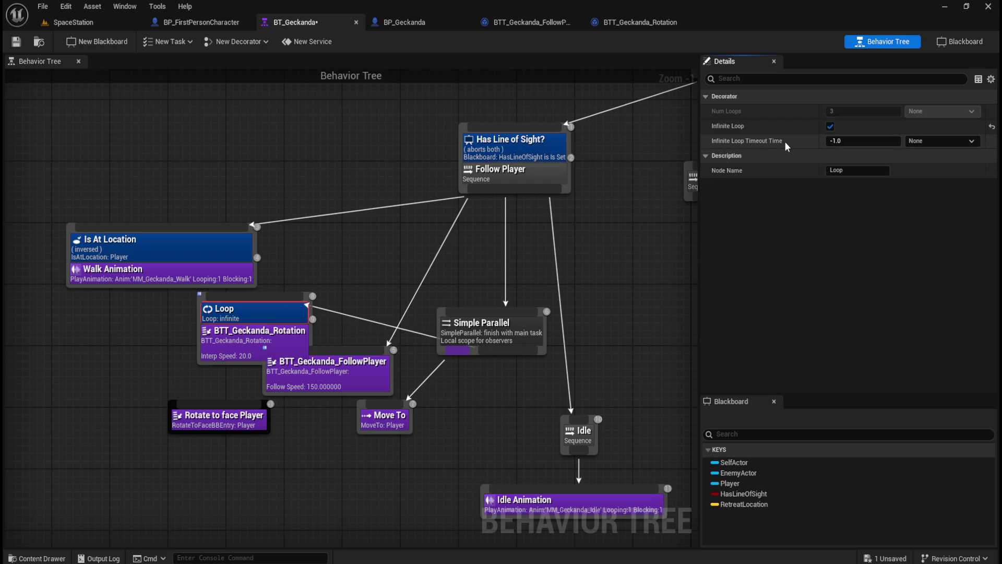
mouse_move(762, 144)
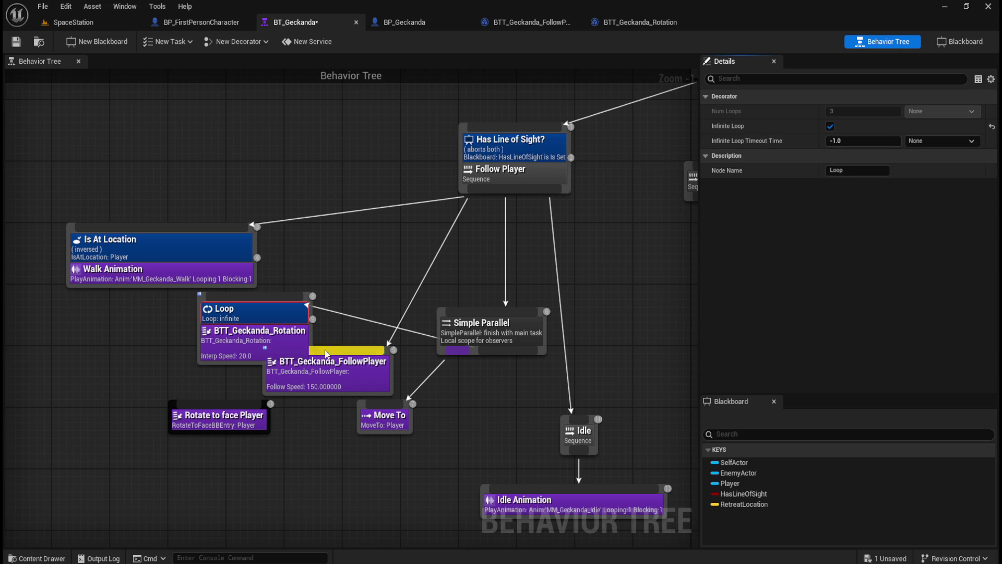
Set BTT_Geckanda_Rotation's Interp Speed to 5, save BT_Geckanda, and return to SpaceStation
click(249, 350)
click(857, 108)
text(5)
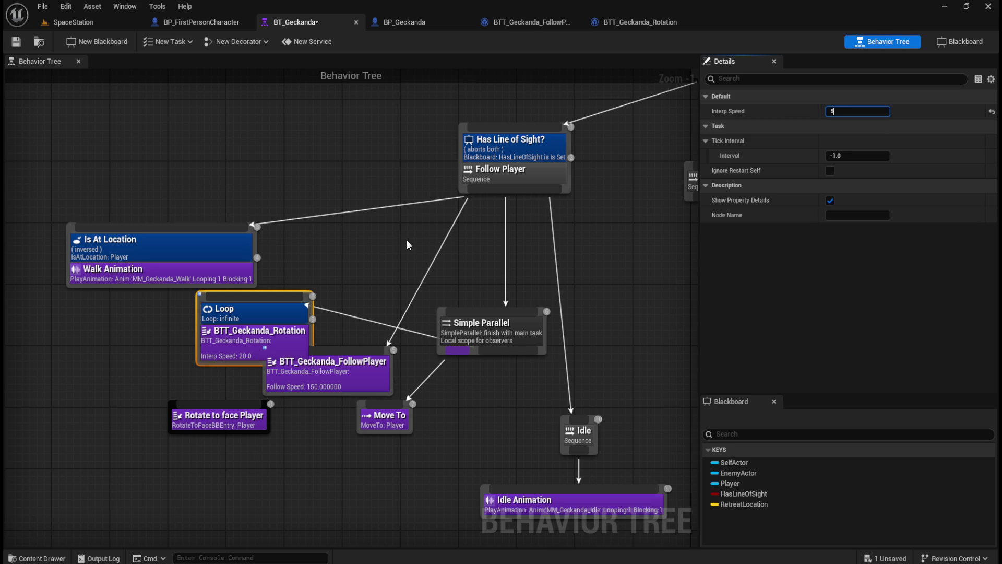
click(402, 242)
key(ctrl+s)
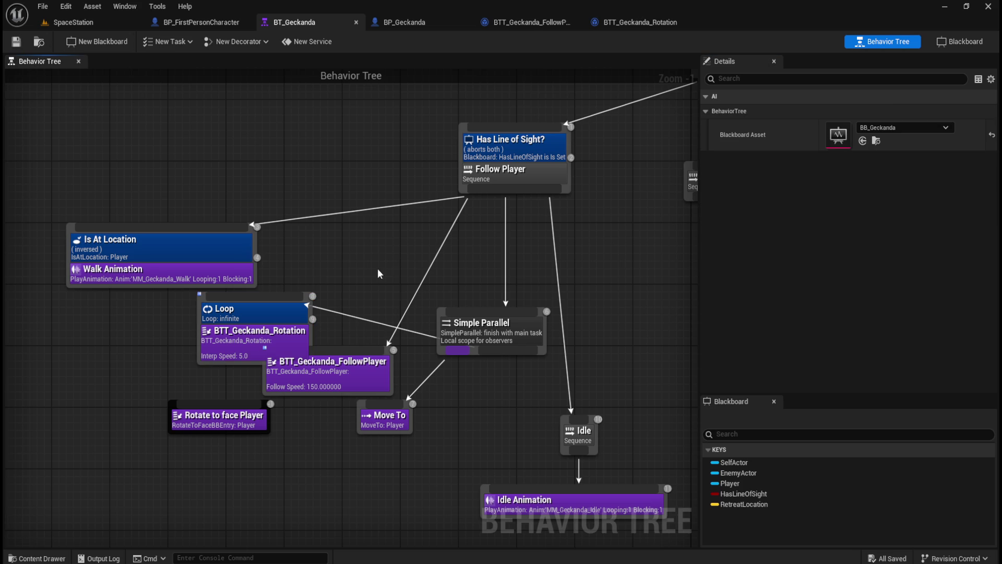
click(94, 20)
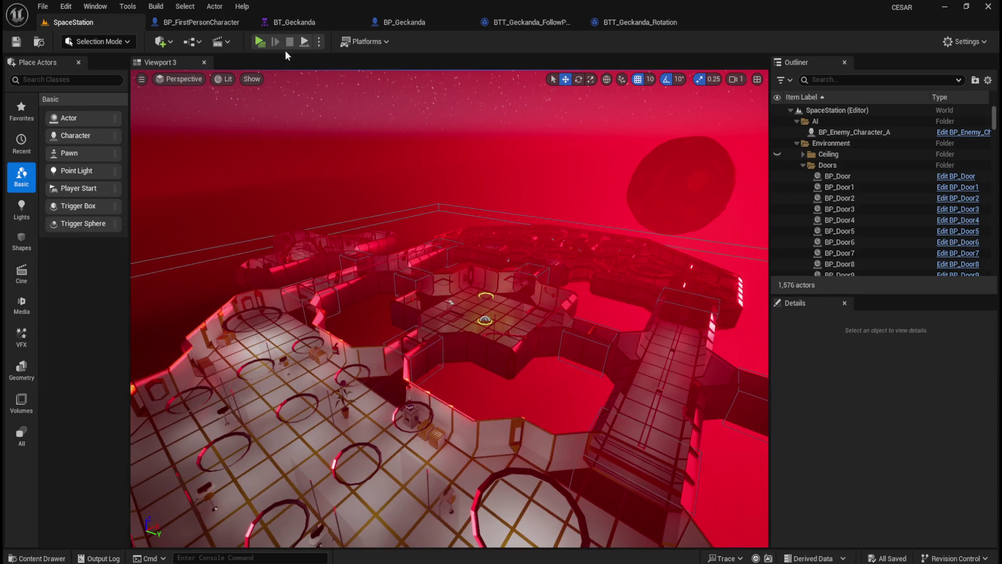
Play-test the infinite rotation loop while watching BT_Geckanda, then open the BTT_Geckanda_Rotation blueprint
click(260, 41)
click(298, 21)
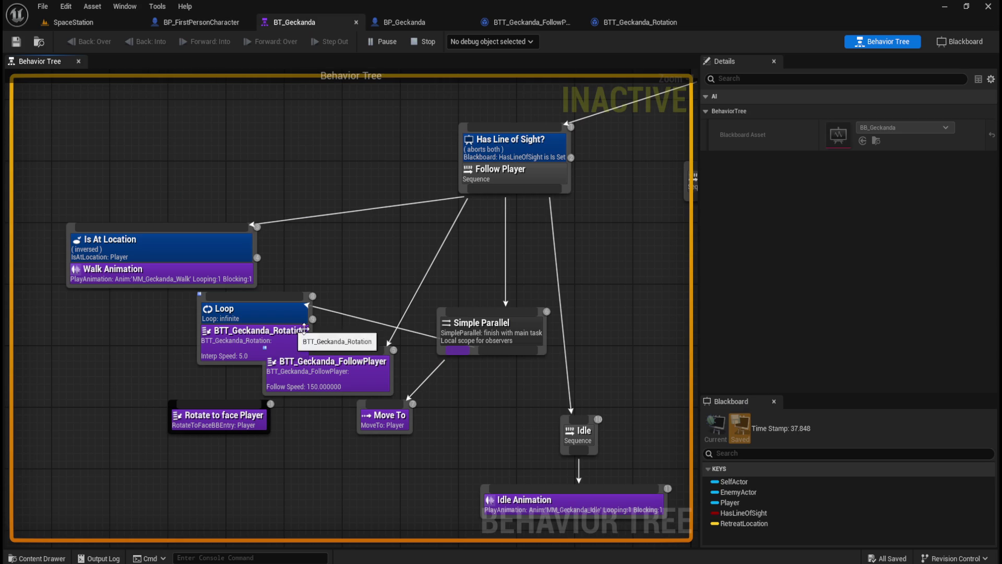
click(660, 540)
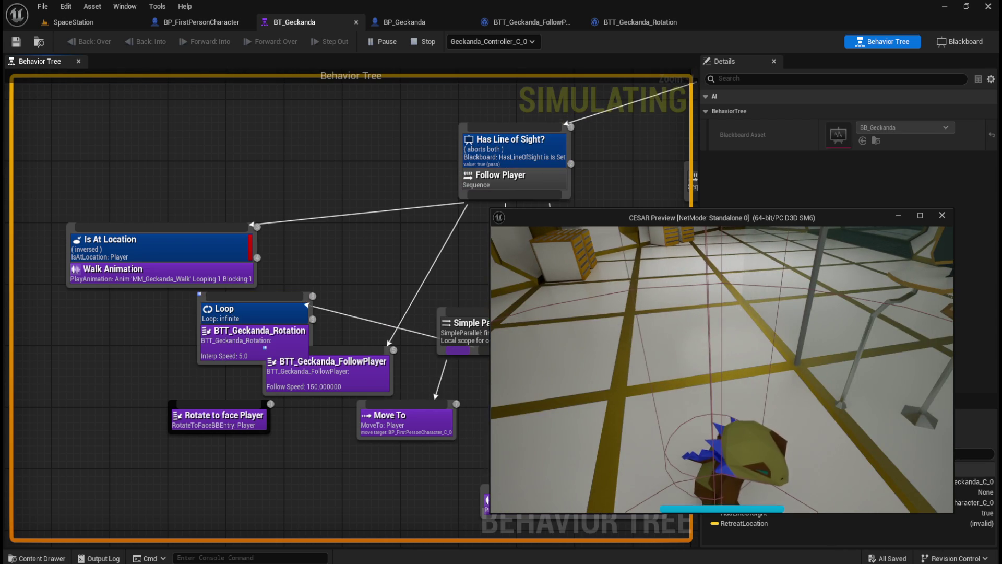
key(Escape)
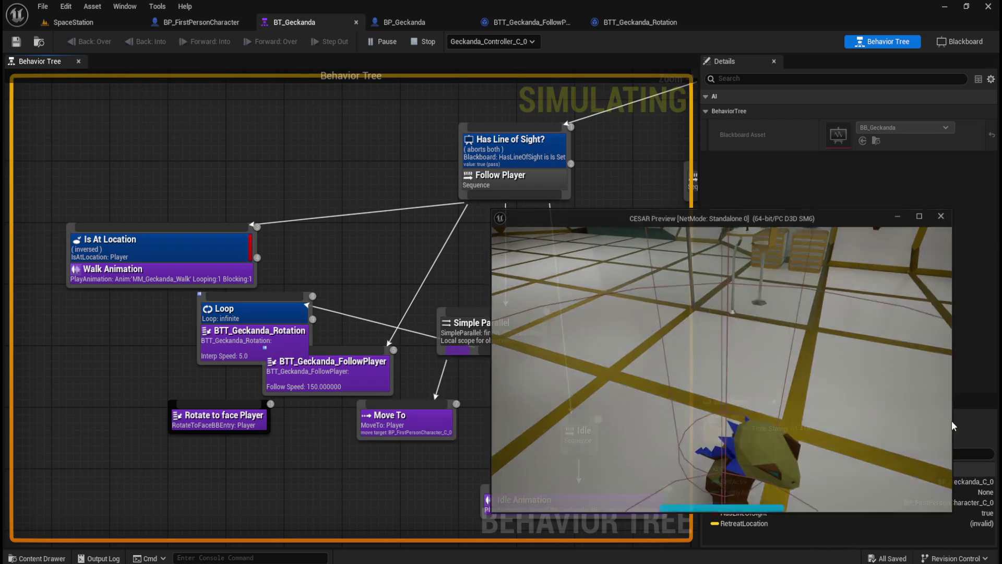
click(646, 21)
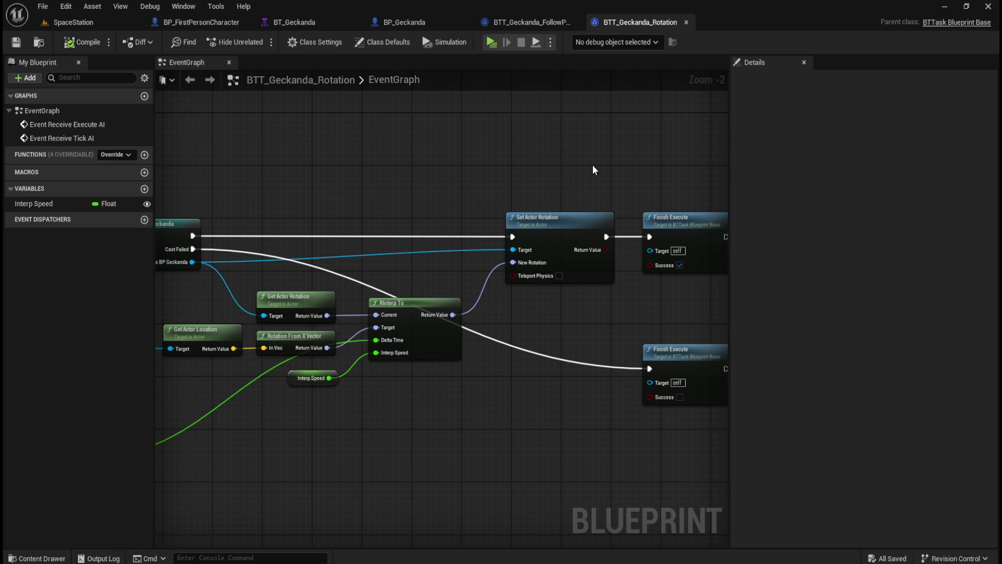
Delete all nodes in the BTT_Geckanda_Rotation graph and close that blueprint
scroll(550, 199, down, 2)
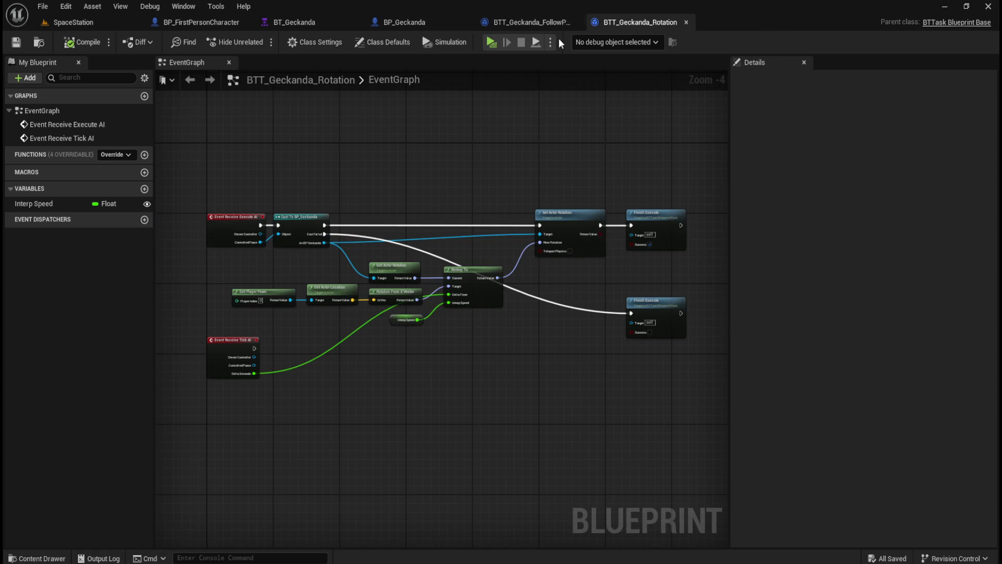
mouse_move(220, 126)
mouse_down()
mouse_move(358, 268)
mouse_move(672, 416)
mouse_up()
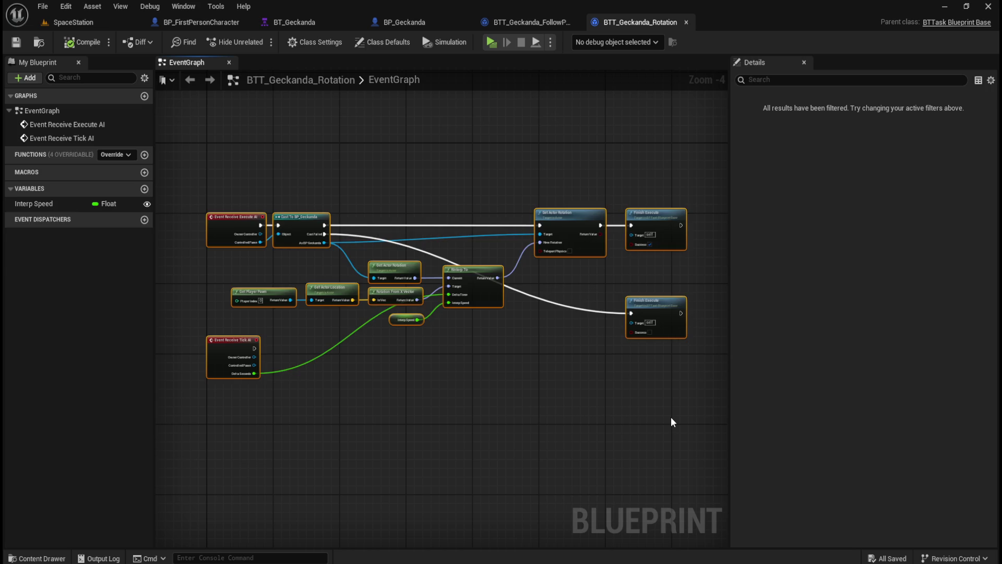
key(Delete)
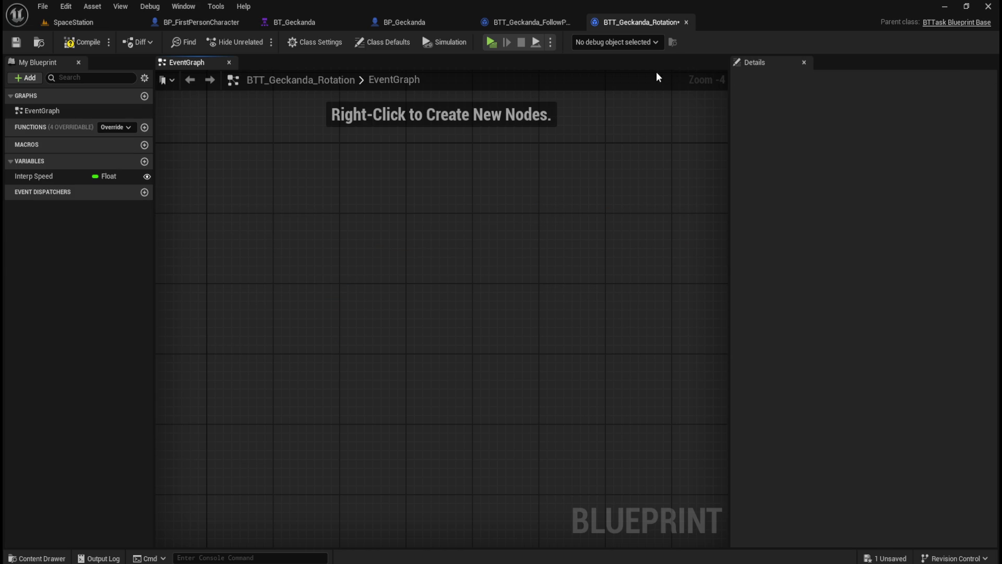
click(685, 22)
Close the remaining rotation and FollowPlayer task editors and return to BT_Geckanda
click(425, 22)
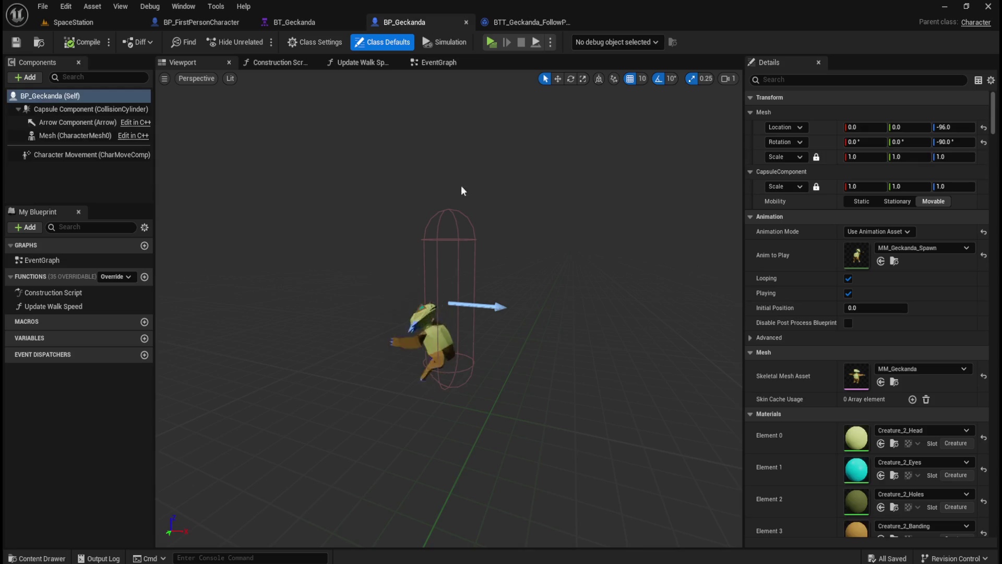
click(528, 26)
click(575, 22)
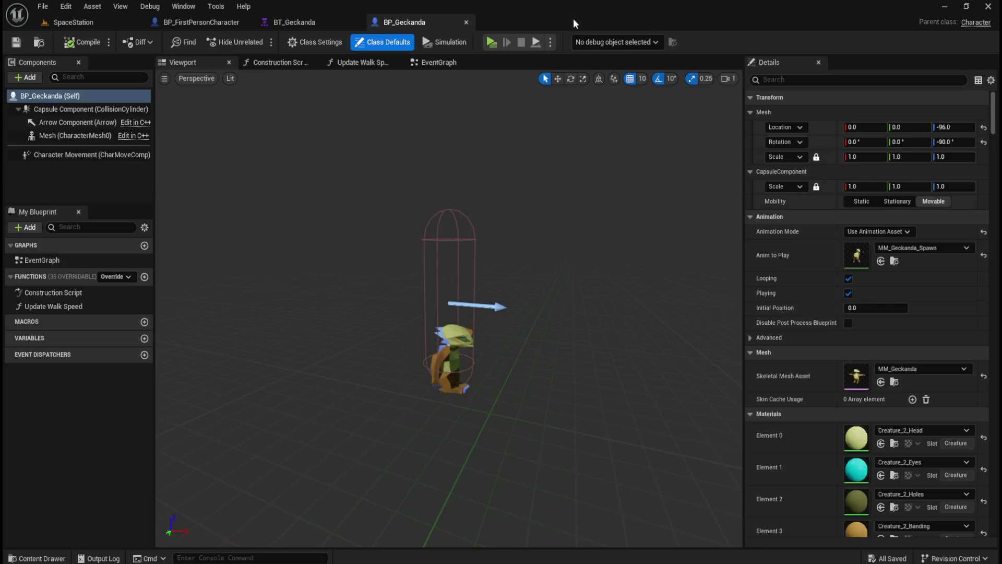
click(328, 21)
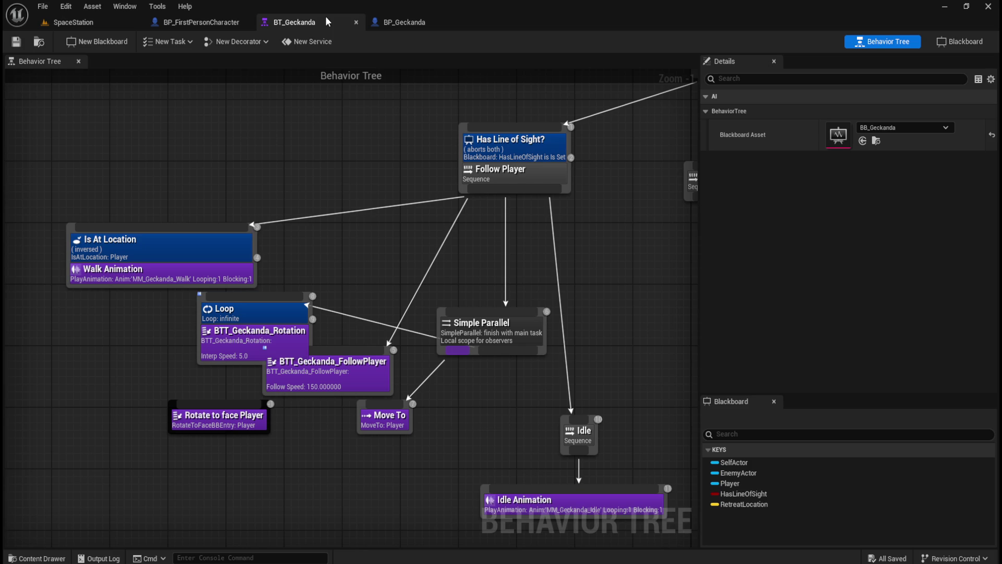
Delete the Simple Parallel node and the Loop rotation task node
click(228, 348)
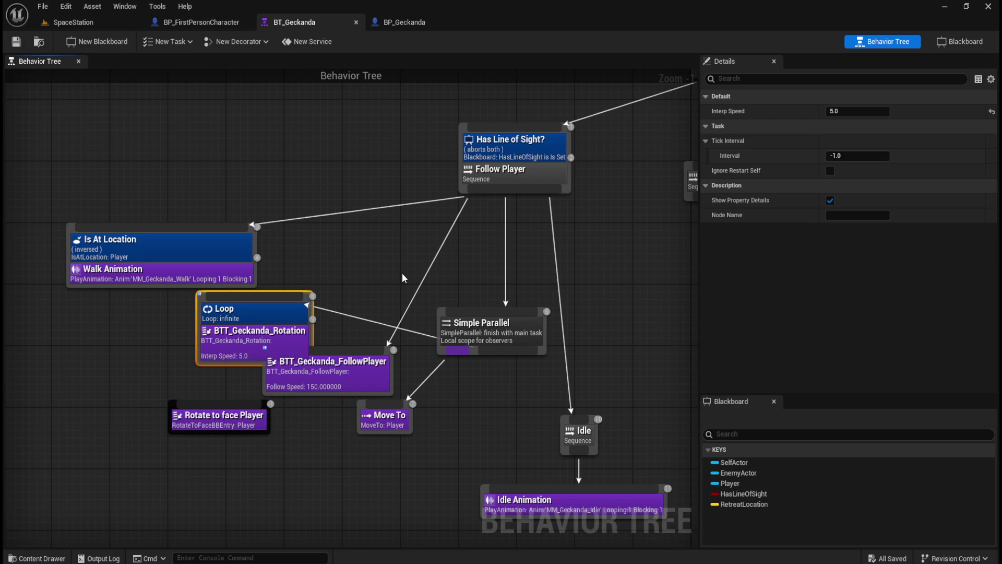
click(500, 324)
key(Delete)
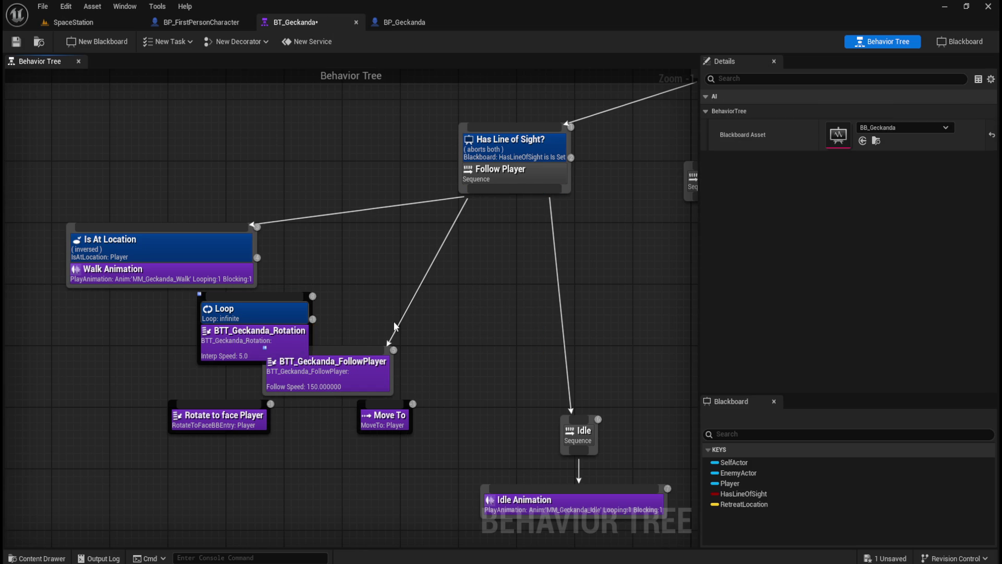
click(266, 346)
key(Delete)
Wire Follow Player to Move To and Rotate to face Player, save, and return to SpaceStation
drag(468, 196, 396, 404)
mouse_move(222, 403)
mouse_down()
mouse_move(272, 305)
mouse_move(256, 322)
mouse_up()
mouse_move(225, 424)
mouse_down()
mouse_move(276, 316)
mouse_move(275, 325)
mouse_move(337, 276)
mouse_move(501, 186)
mouse_up()
click(522, 237)
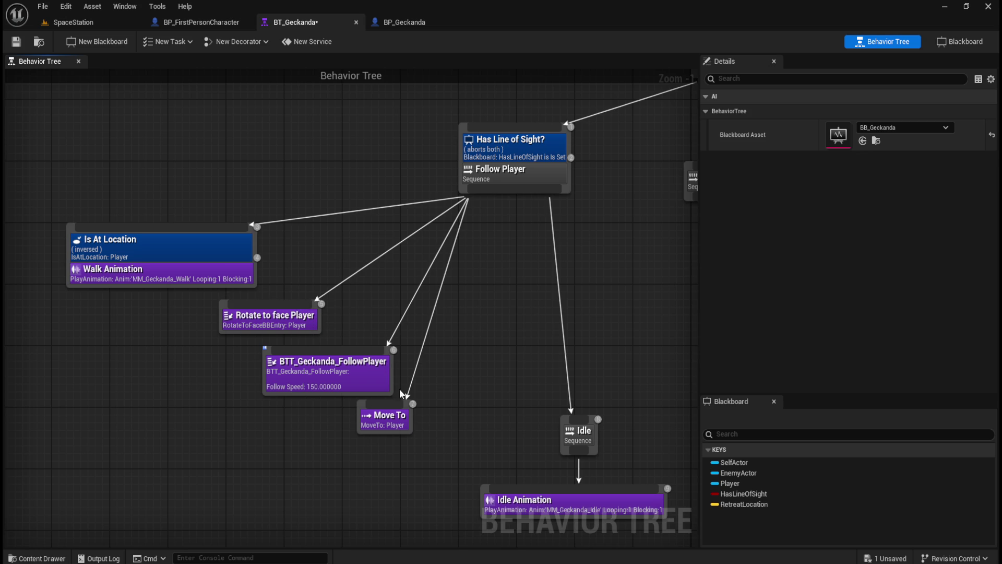
click(15, 41)
click(83, 22)
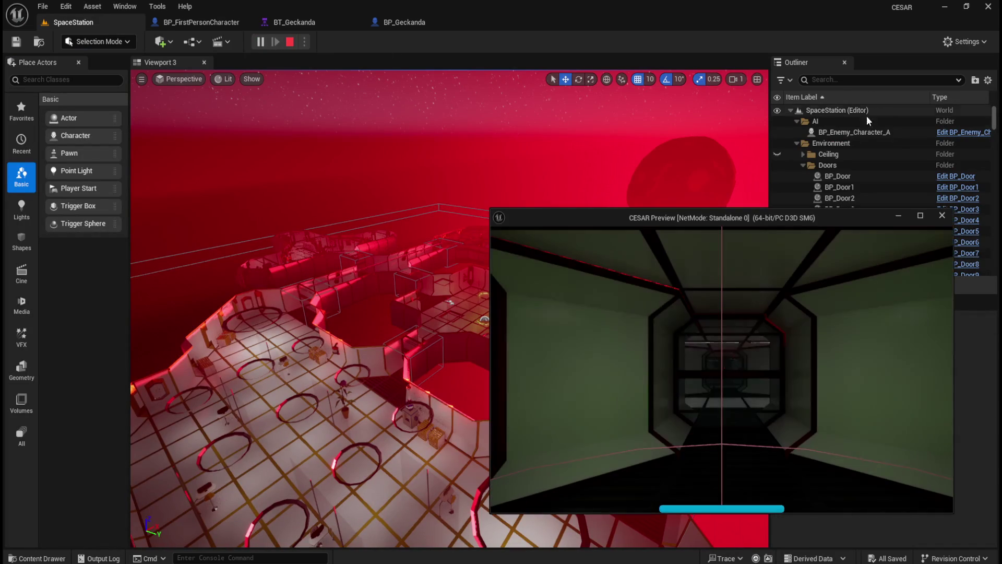
Enlarge the play preview, run around so the Geckanda chases and turns, then stop
click(918, 221)
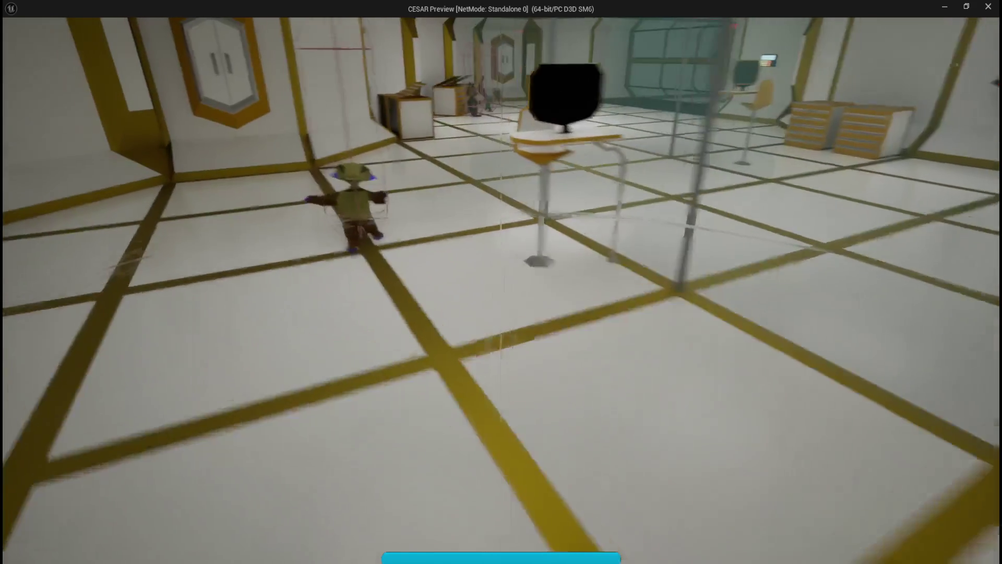
key(w)
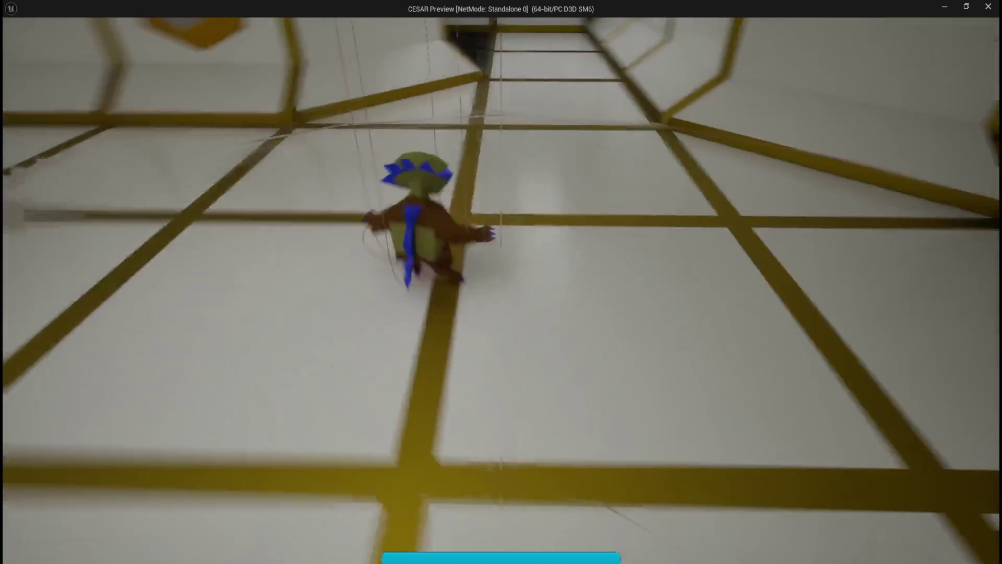
key(w)
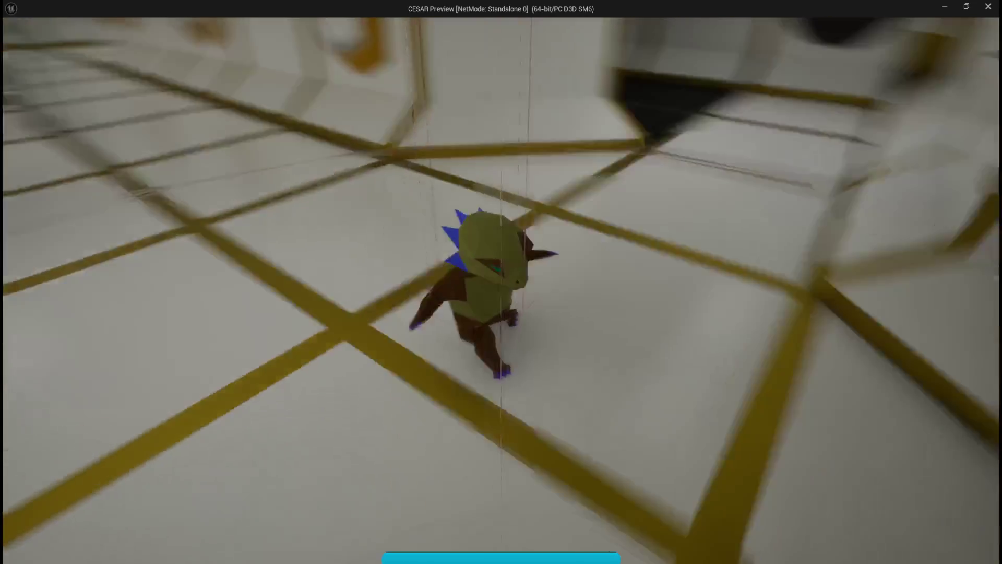
key(w)
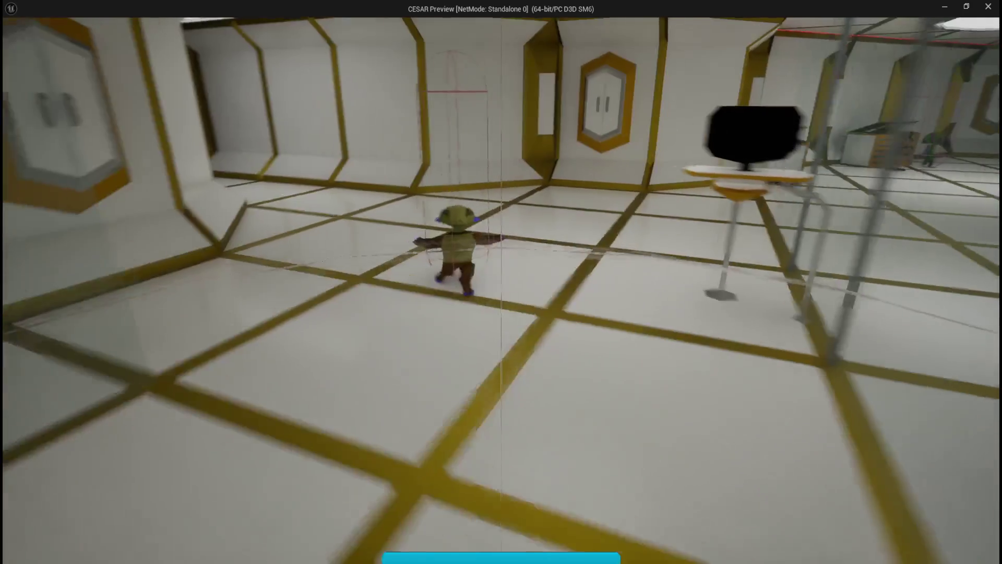
key(w)
key(w)
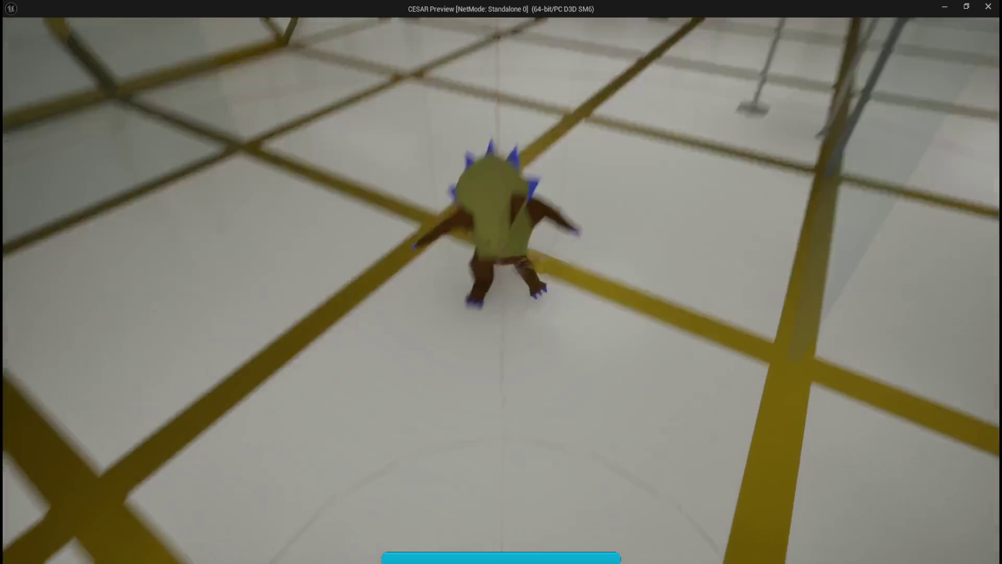
key(w)
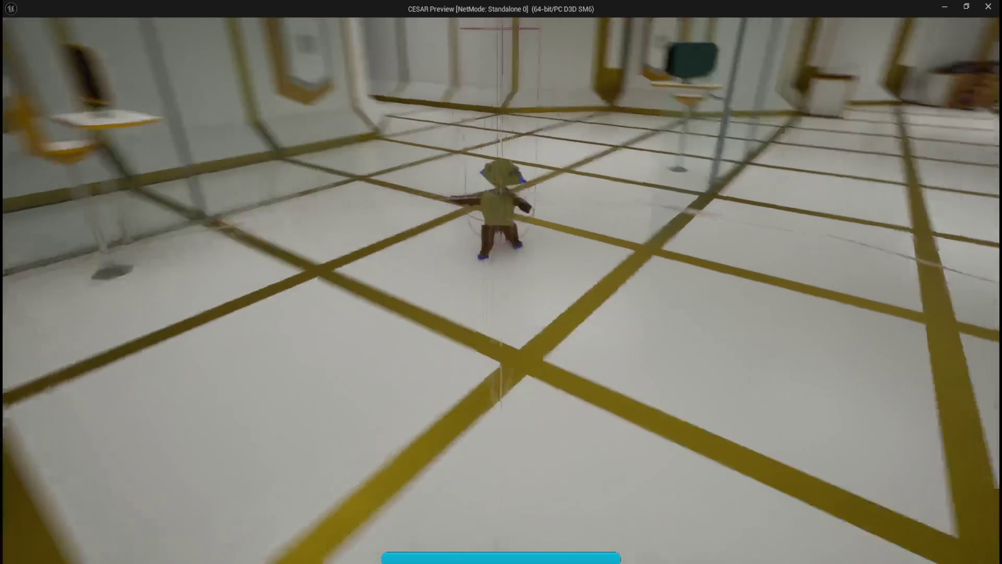
key(w)
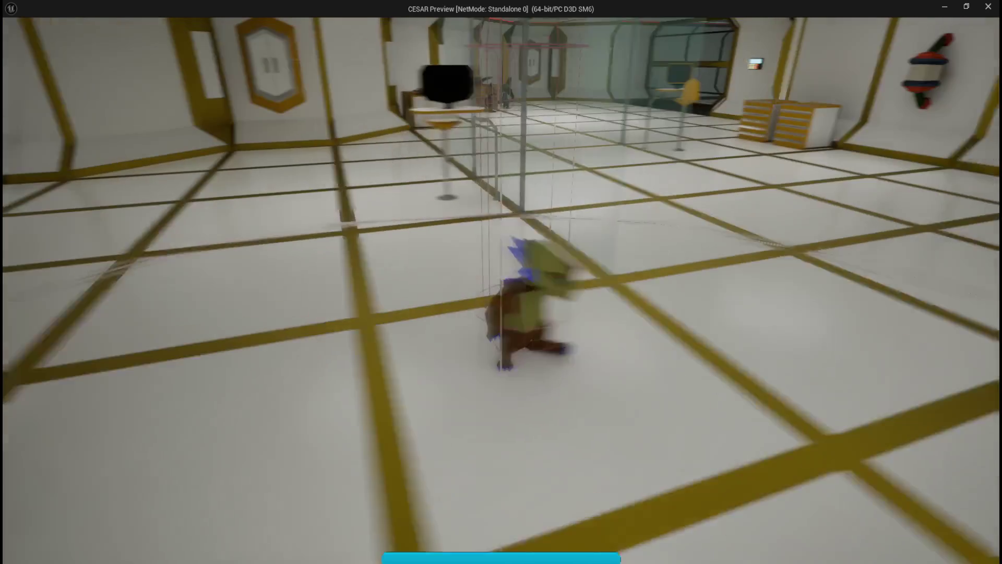
key(w)
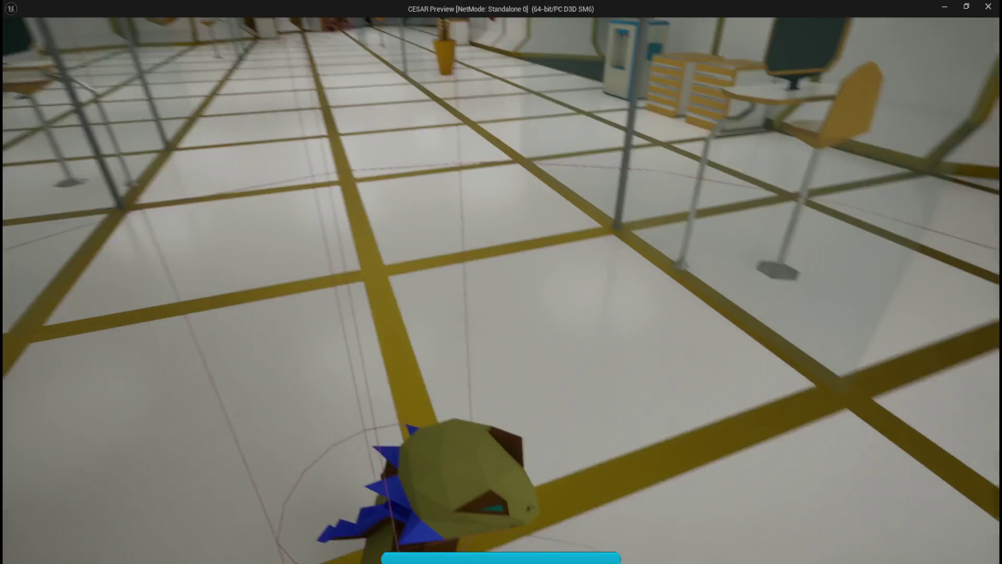
key(Escape)
In BT_Geckanda, shift the Idle and Idle Animation nodes left and recenter the tree
click(316, 23)
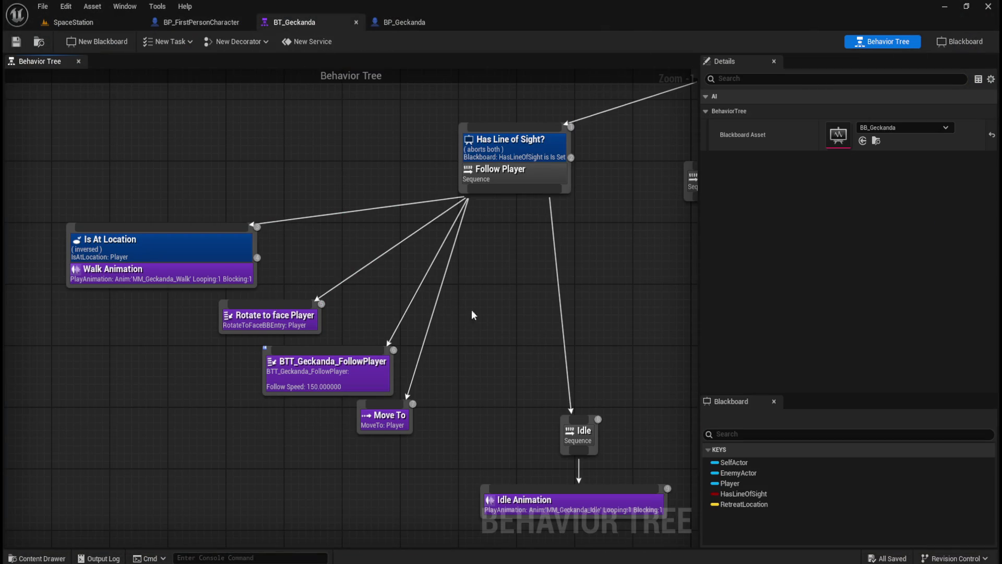
mouse_move(525, 355)
mouse_down()
mouse_move(465, 292)
mouse_move(618, 446)
mouse_up()
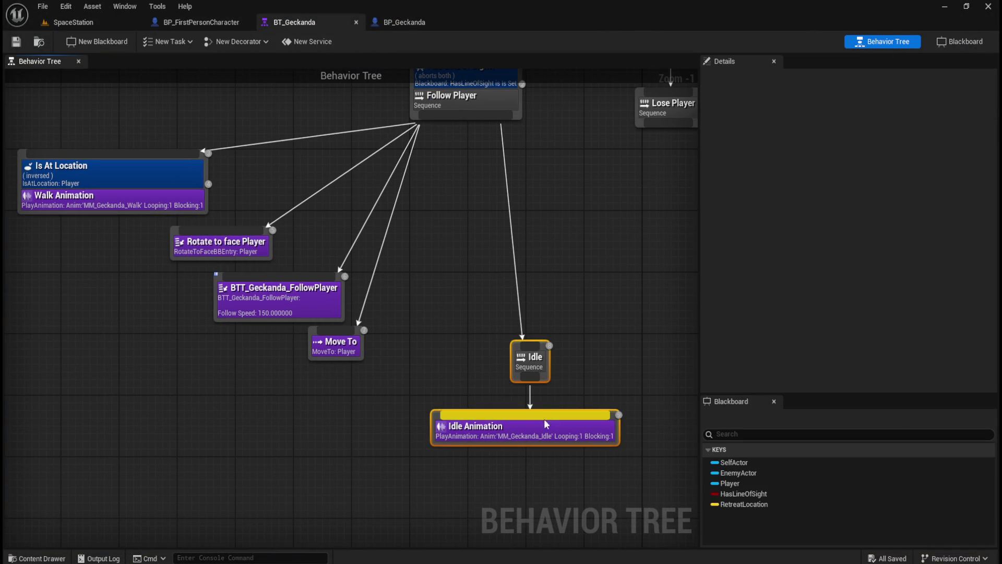
drag(545, 419, 477, 419)
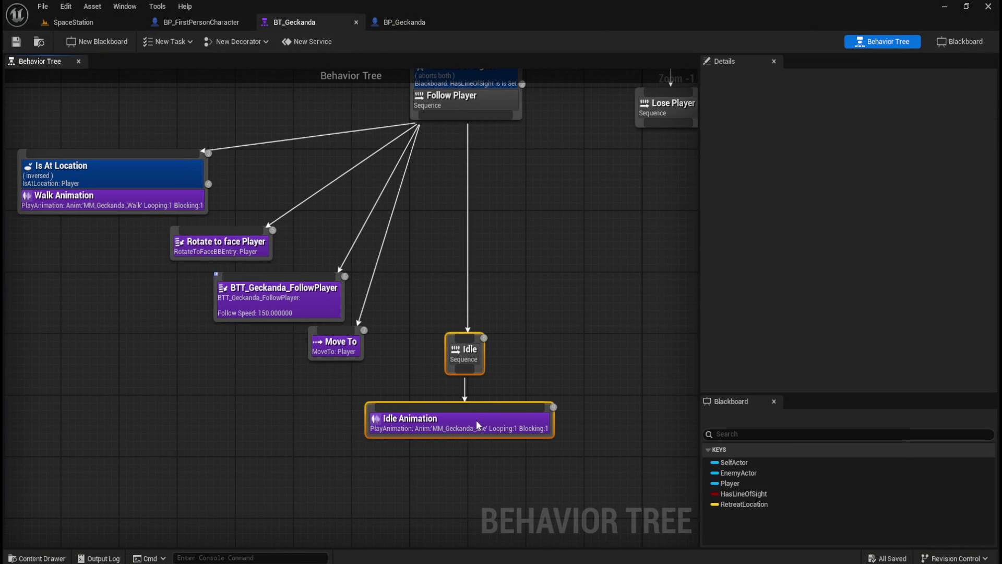
click(577, 322)
scroll(564, 321, down, 2)
drag(553, 322, 510, 340)
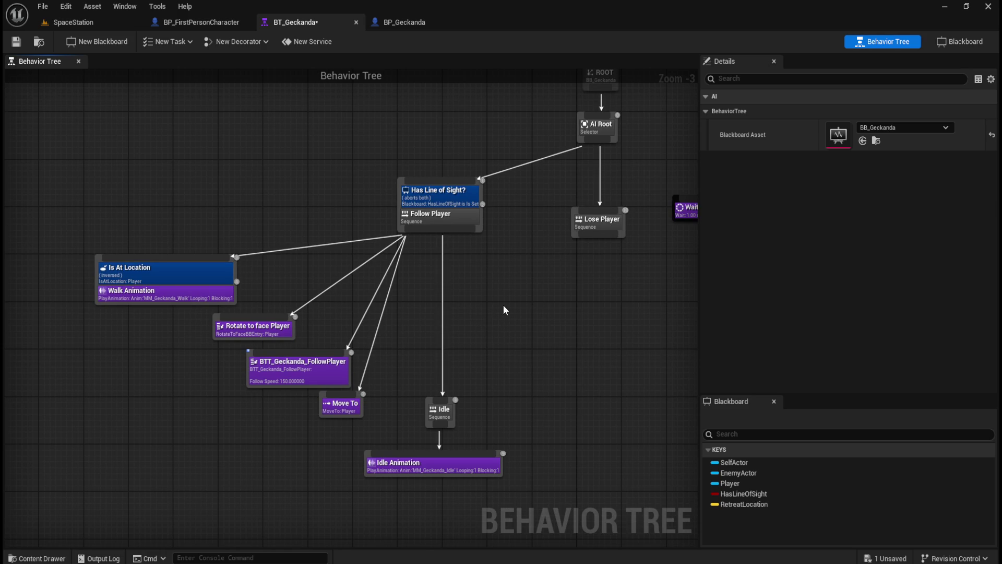
mouse_move(504, 306)
mouse_down()
mouse_move(380, 324)
mouse_move(451, 312)
mouse_up()
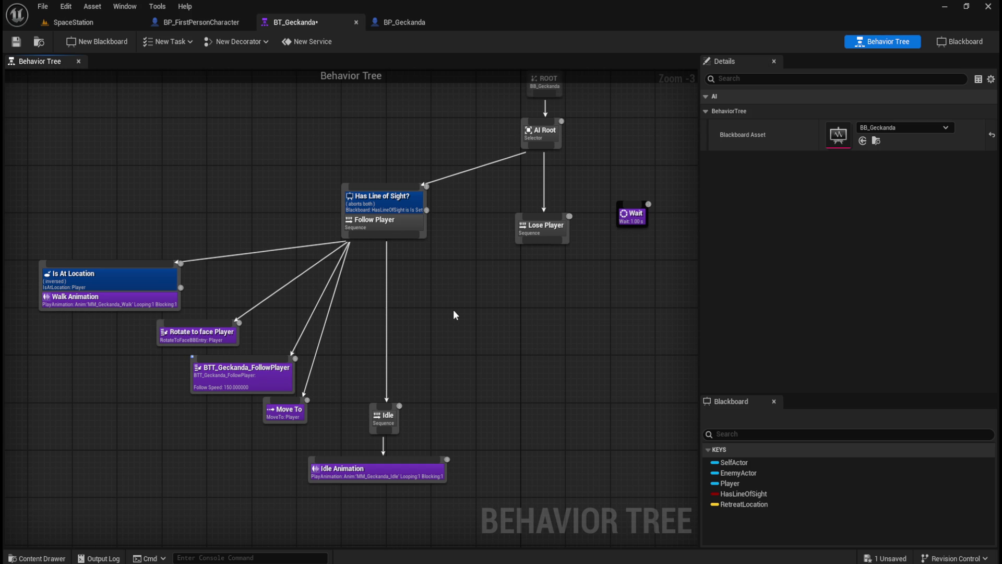
Inspect the Wait node and Is At Location decorator details, then return to SpaceStation
drag(614, 189, 628, 268)
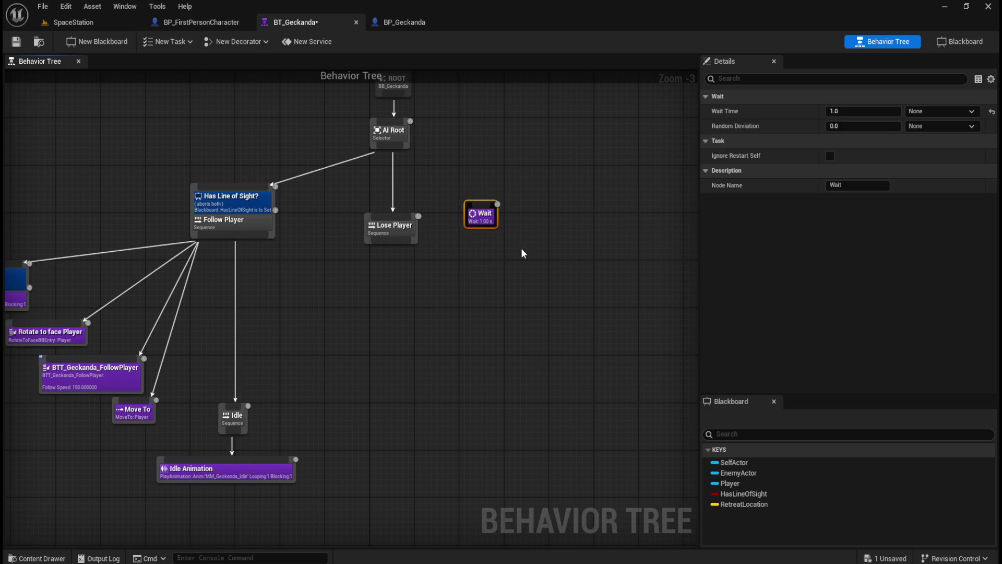
drag(563, 328, 572, 326)
click(572, 326)
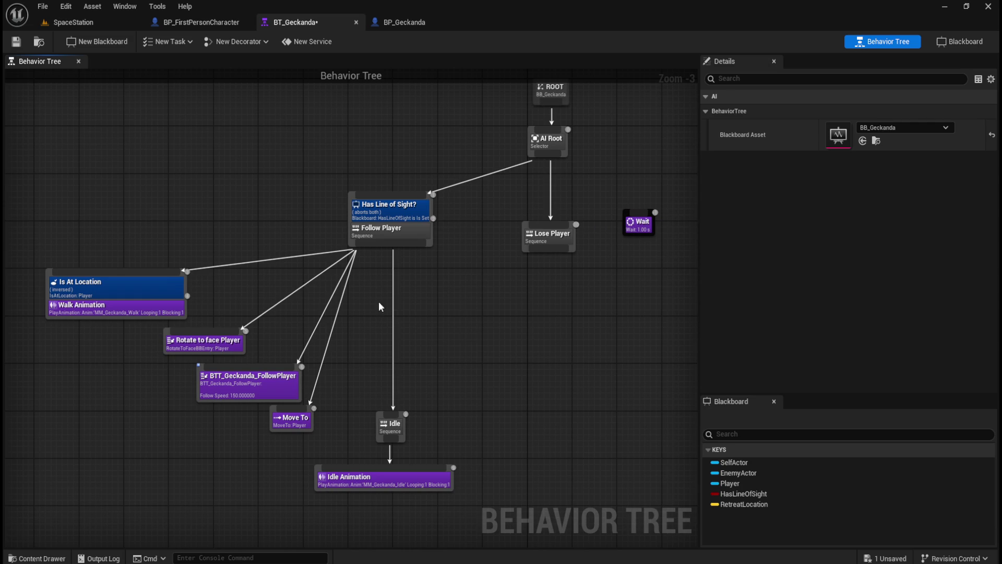
click(118, 288)
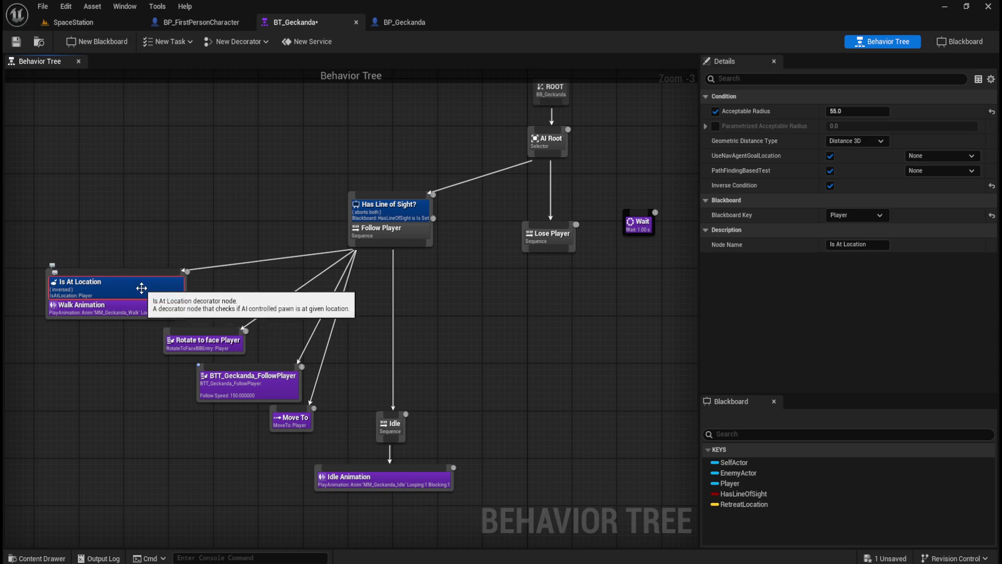
click(449, 353)
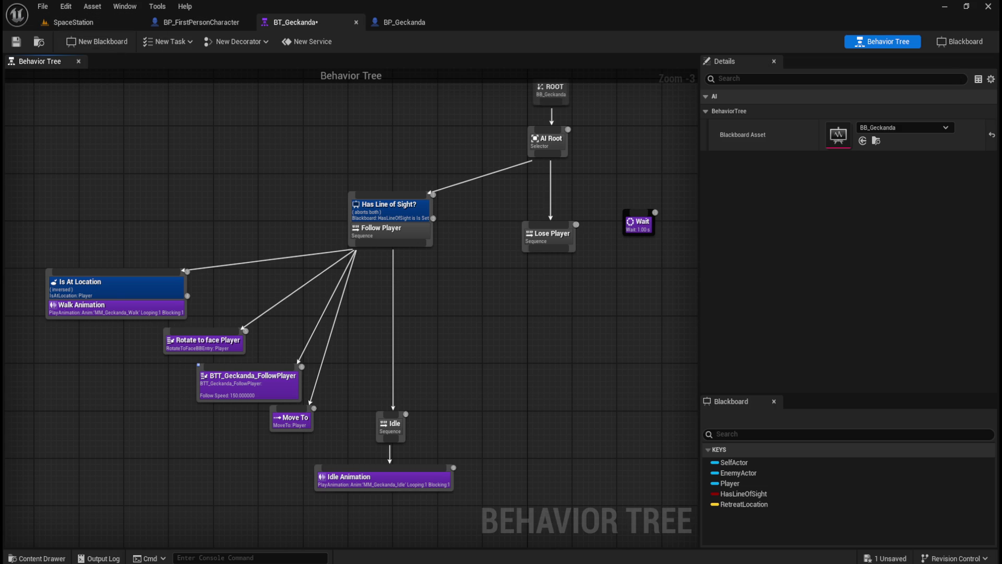
click(73, 22)
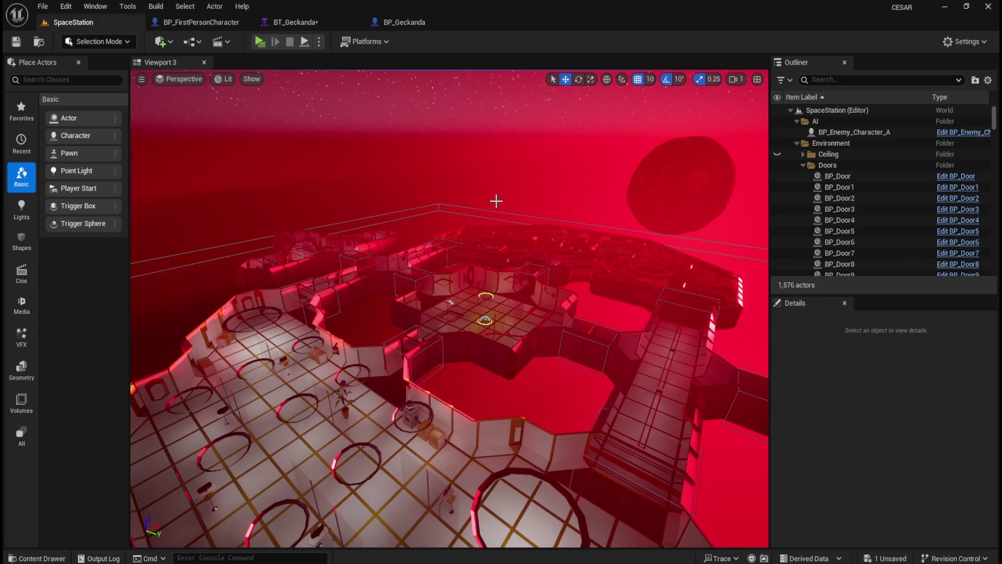